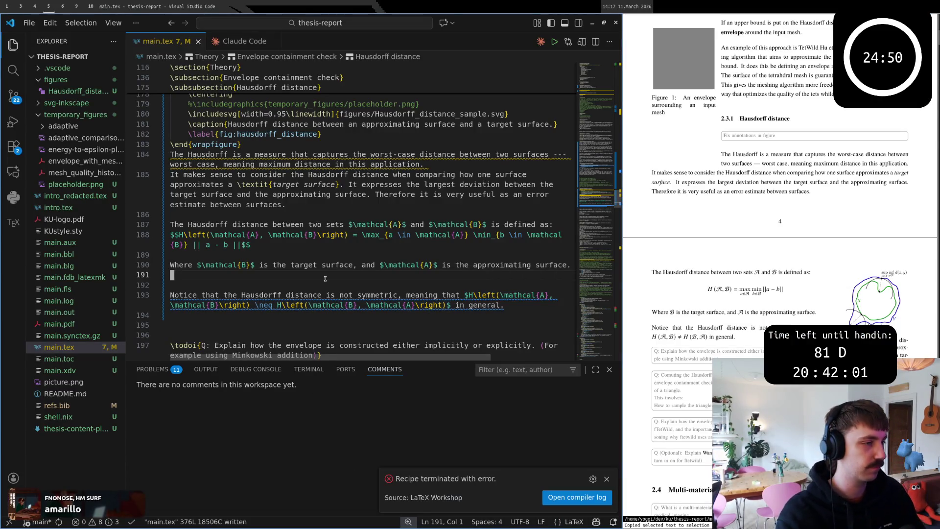
# - Write the sentence on each point $a$'s shortest distance to B, accepting Copilot's completion
pyautogui.press('k')
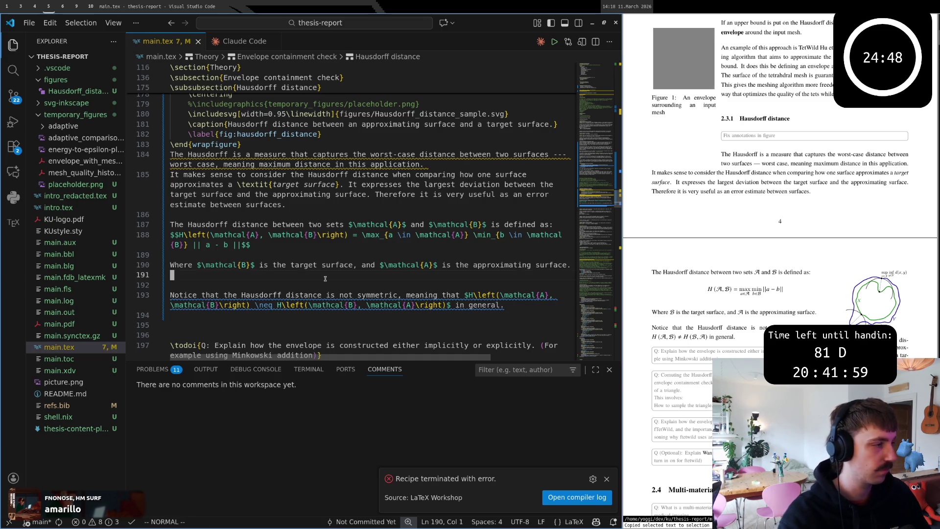
pyautogui.press('j')
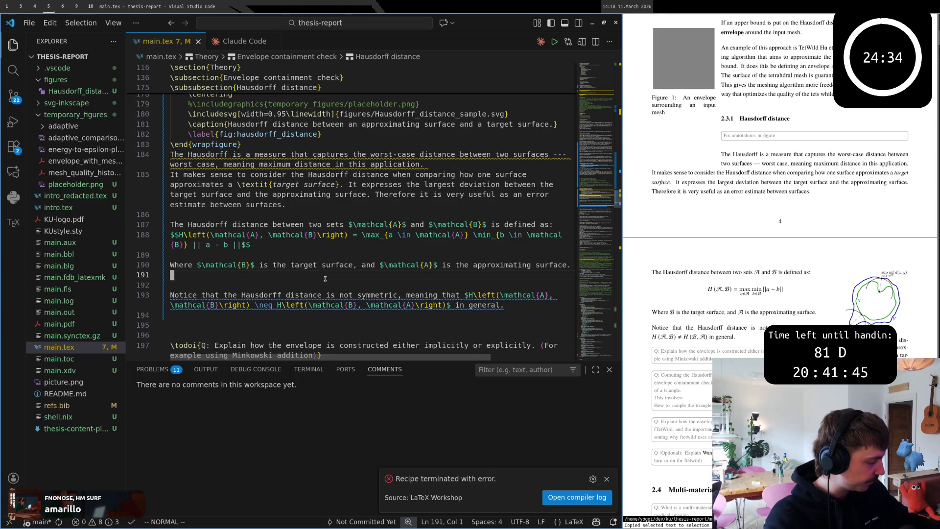
pyautogui.write('oFor ')
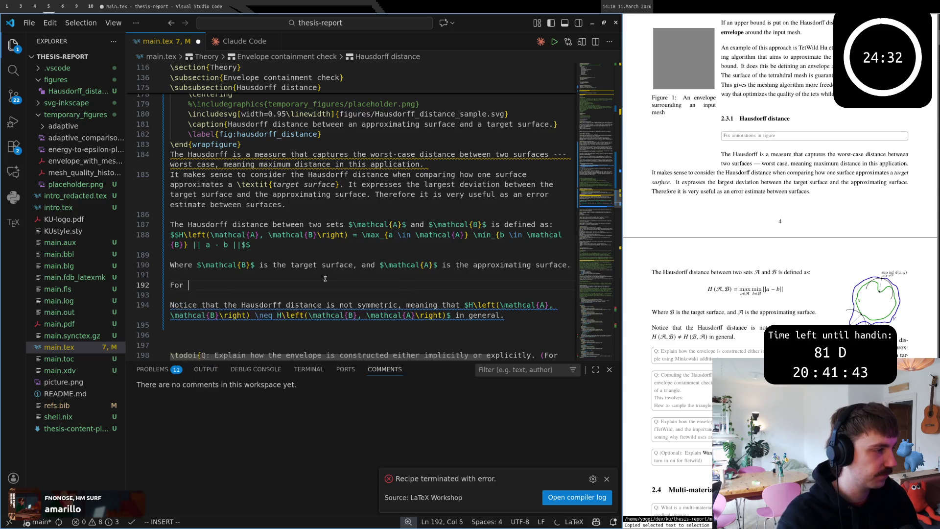
pyautogui.write('every point ')
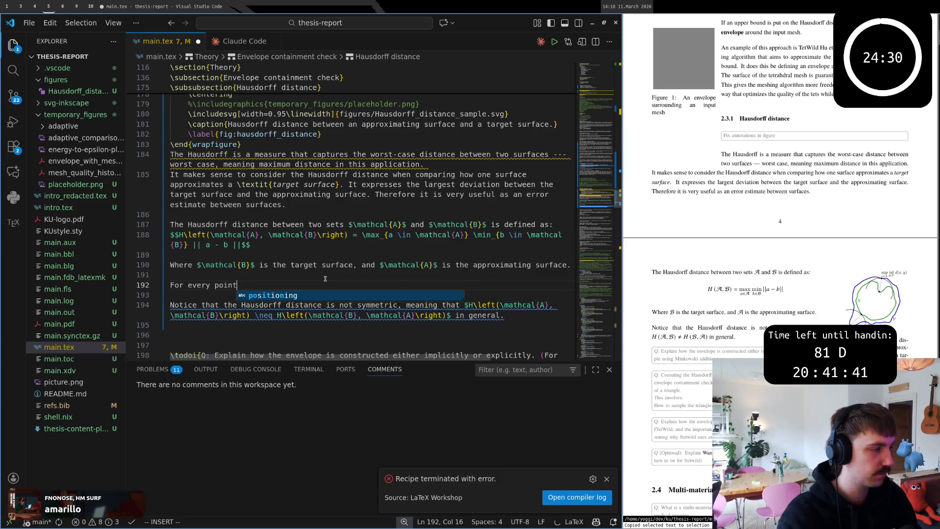
pyautogui.write('$a')
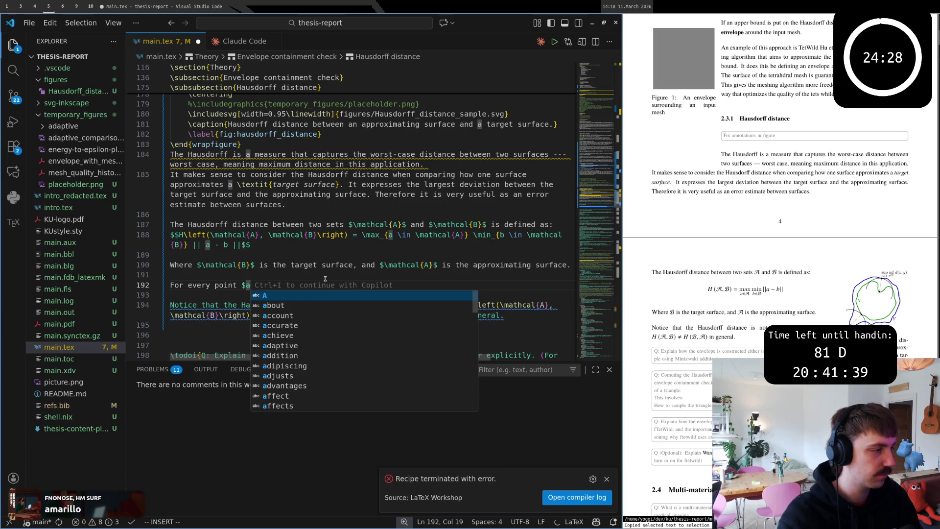
pyautogui.write('$')
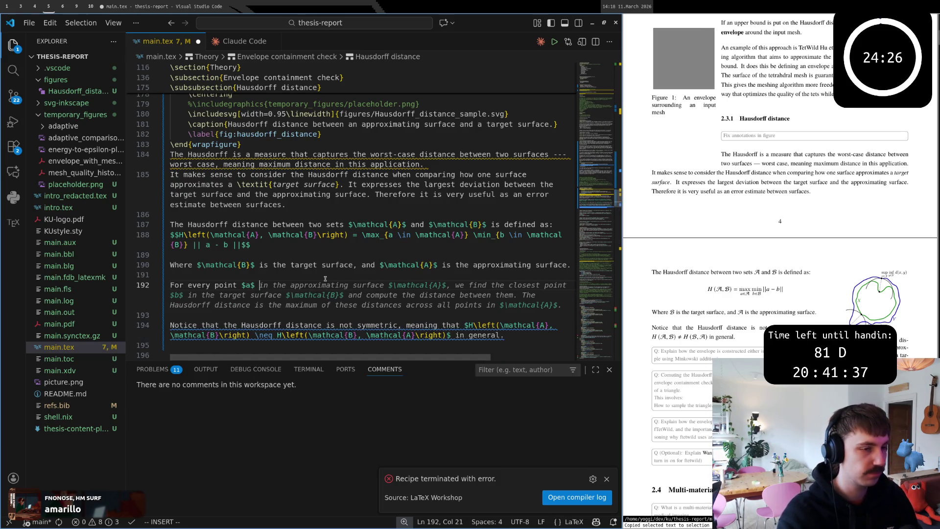
pyautogui.press('BackSpace')
pyautogui.write(',')
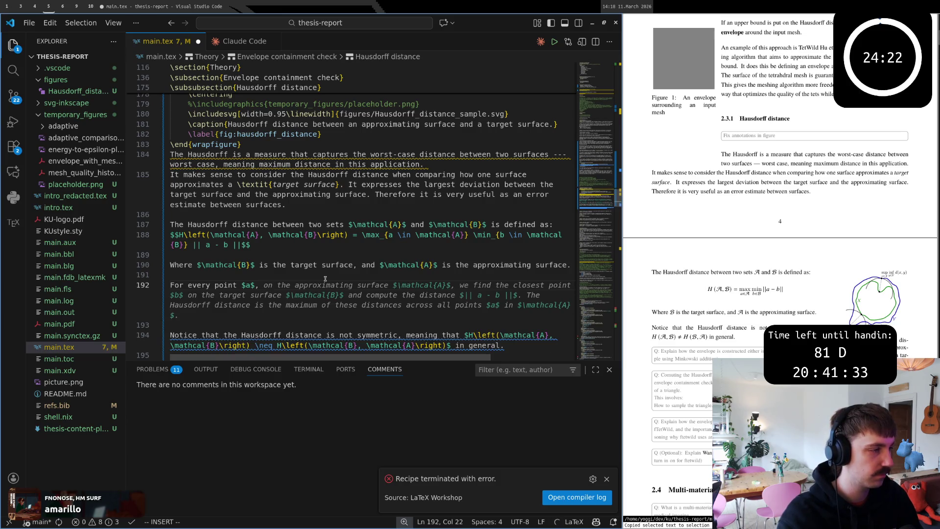
pyautogui.write('we find')
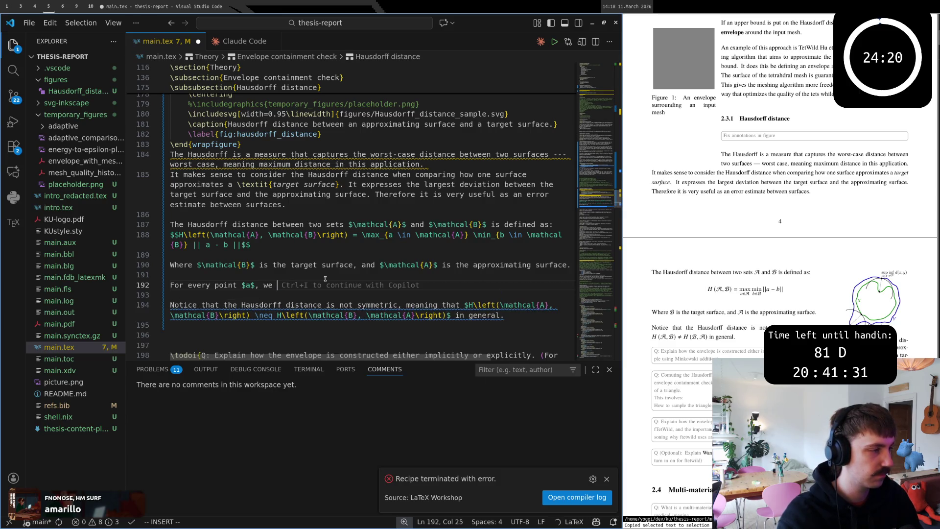
pyautogui.press('BackSpace')
pyautogui.press('BackSpace')
pyautogui.press('BackSpace')
pyautogui.press('BackSpace')
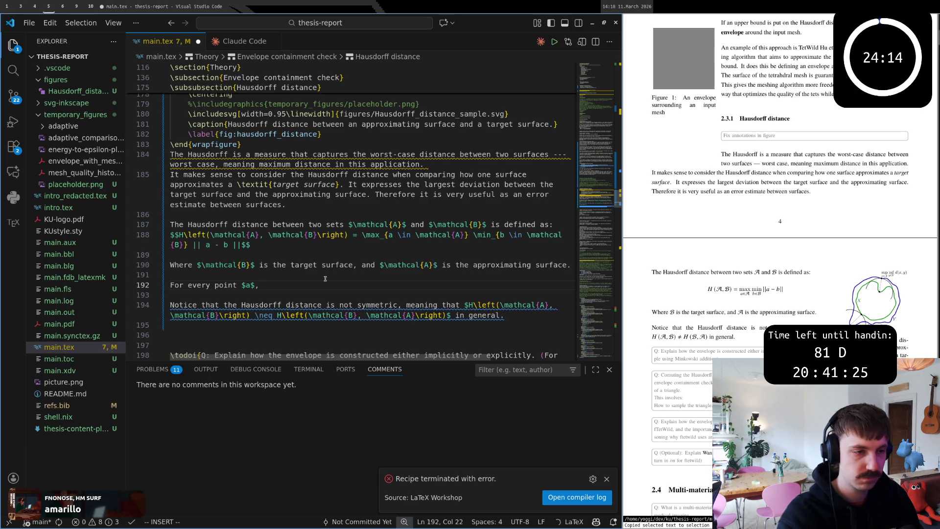
pyautogui.write('th')
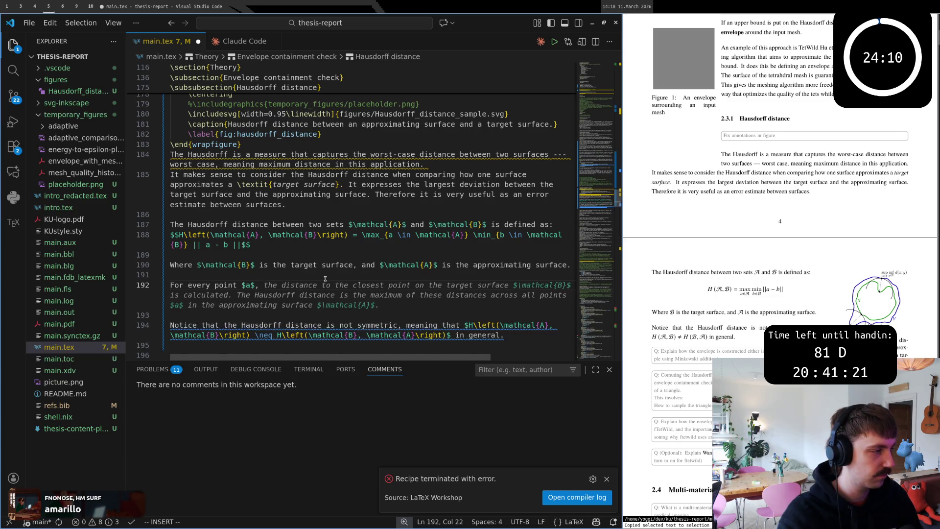
pyautogui.press('Escape')
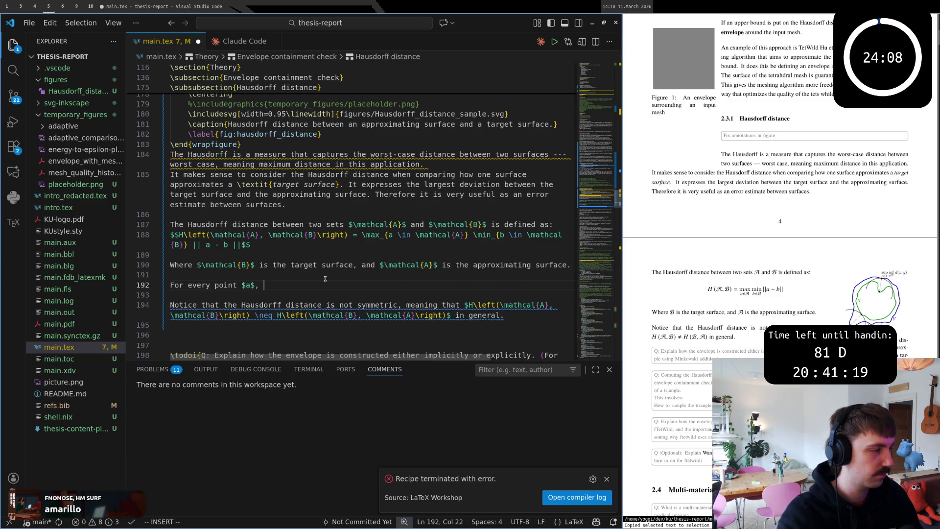
pyautogui.write('find t')
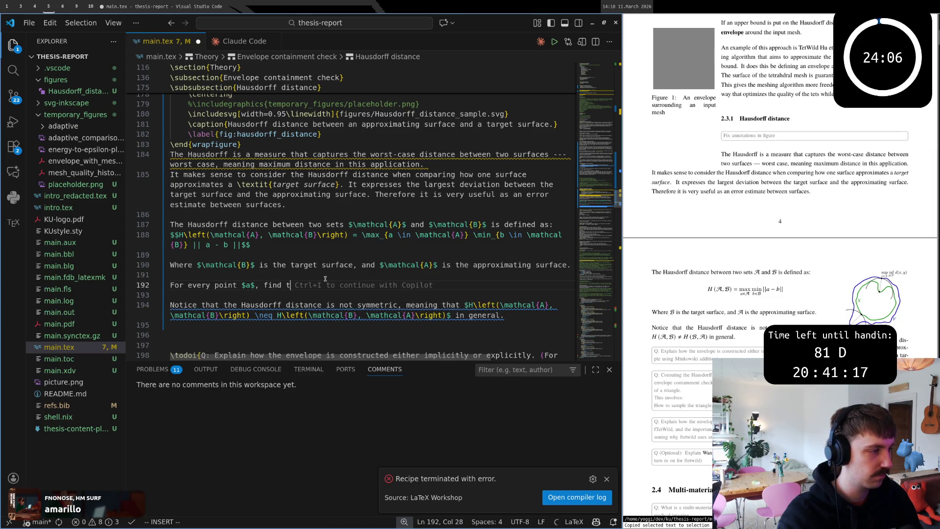
pyautogui.write('he shortest distance')
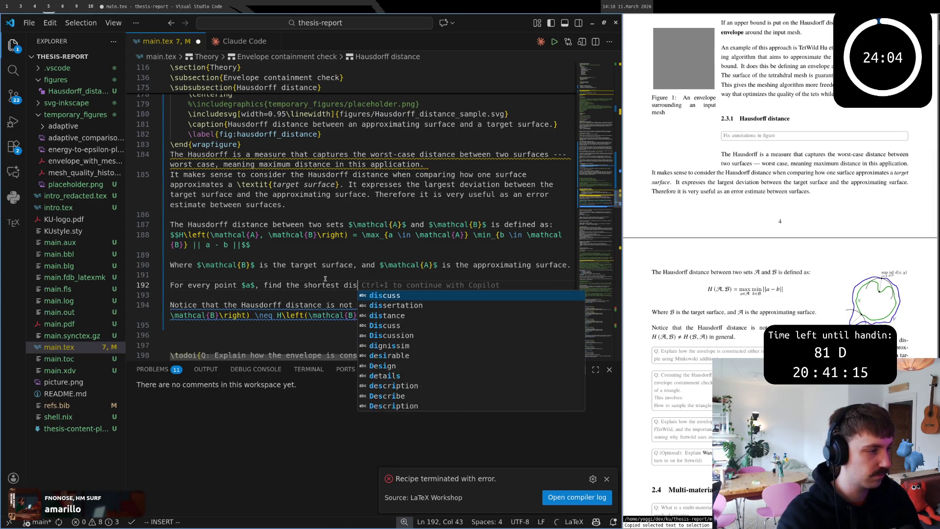
pyautogui.write(' to ')
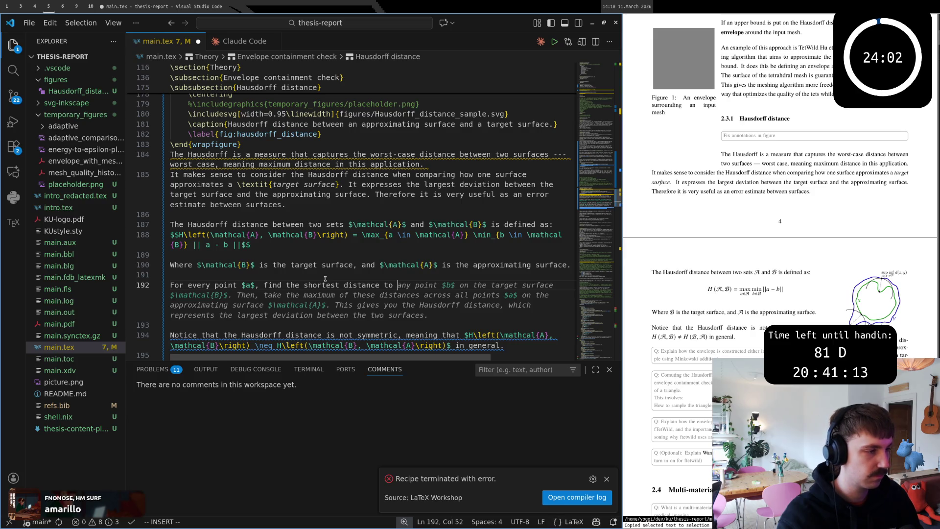
pyautogui.write('$\\')
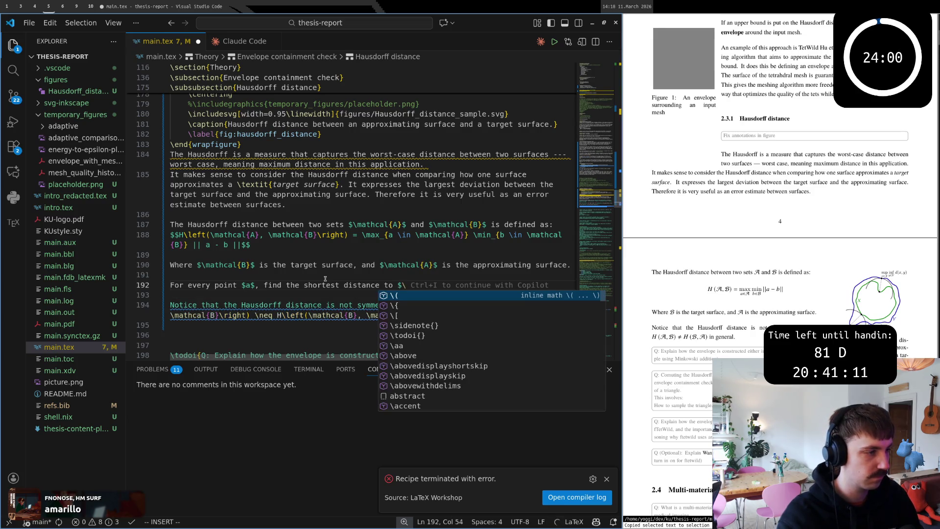
pyautogui.write('mathcal{')
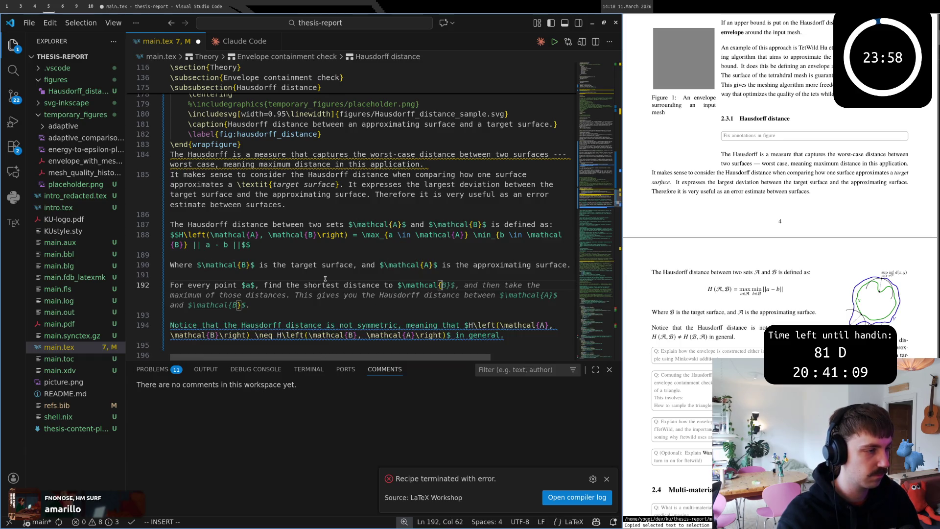
pyautogui.press('Tab')
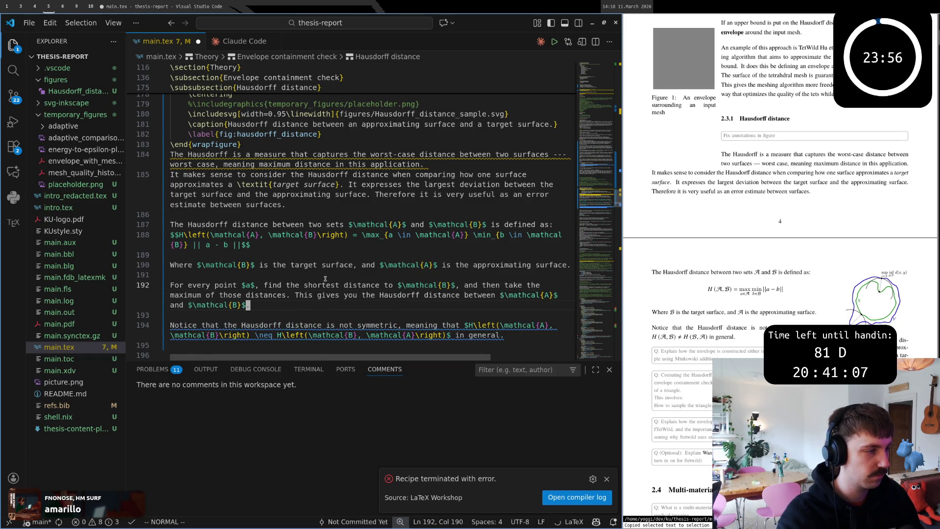
# - Reword it so the Hausdorff distance is the maximum of those distances, removing the repeated clause
pyautogui.press('0')
pyautogui.press('w')
pyautogui.press('w')
pyautogui.press('w')
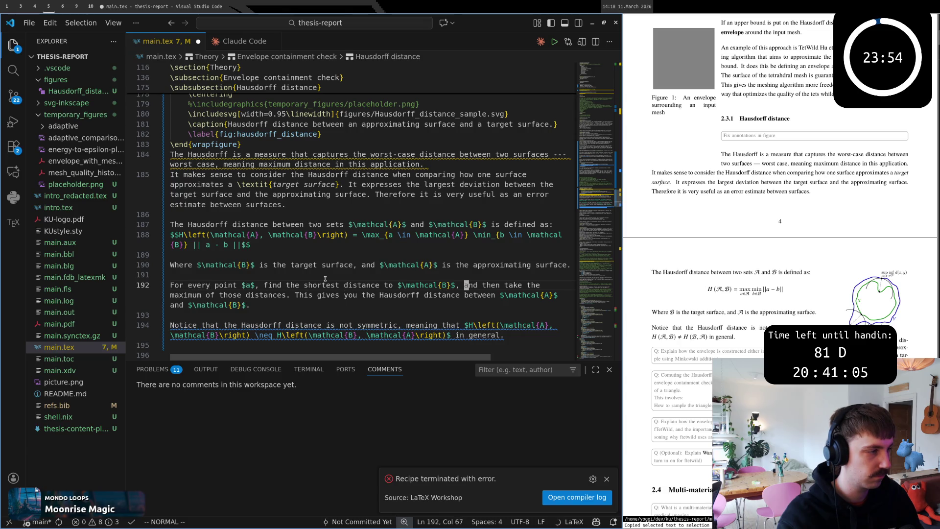
pyautogui.press('h')
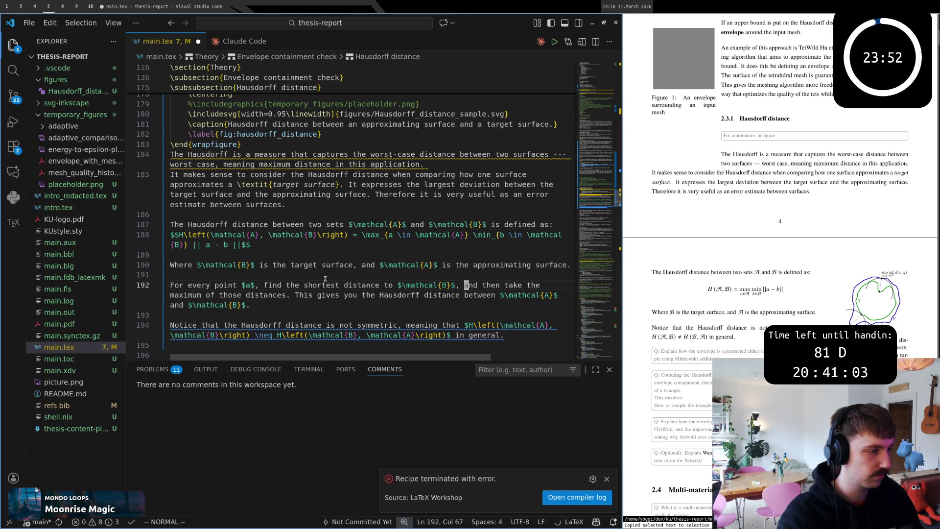
pyautogui.press('v')
pyautogui.press('Escape')
pyautogui.press('0')
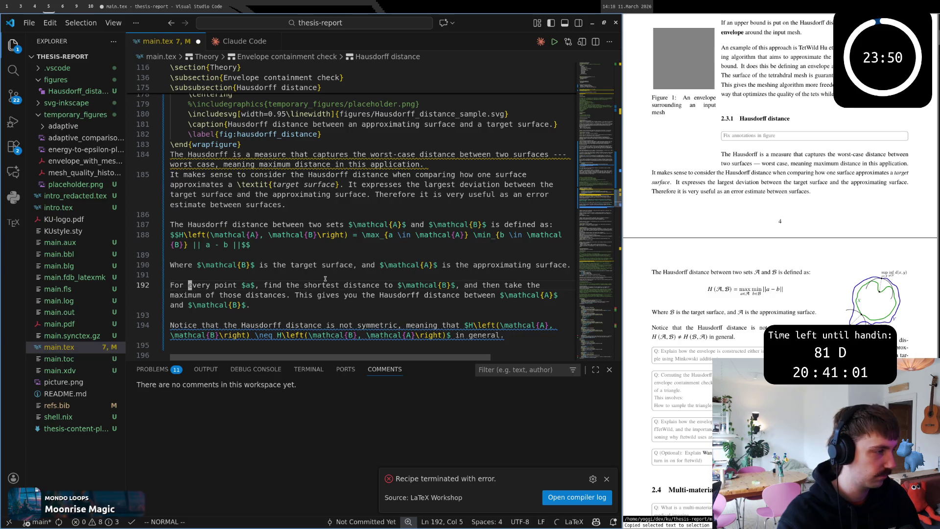
pyautogui.press('w')
pyautogui.press('w')
pyautogui.press('w')
pyautogui.press('w')
pyautogui.press('w')
pyautogui.press('w')
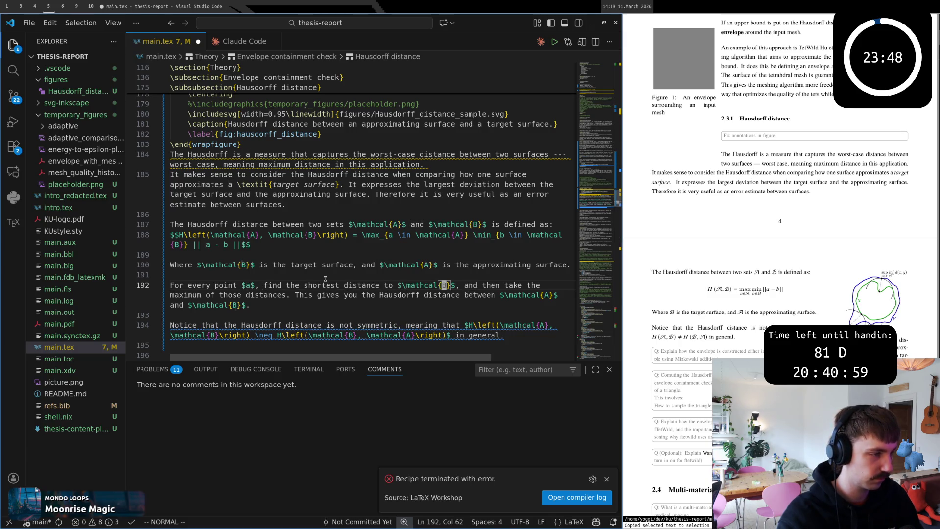
pyautogui.press('w')
pyautogui.press('w')
pyautogui.press('w')
pyautogui.write('wiof all ')
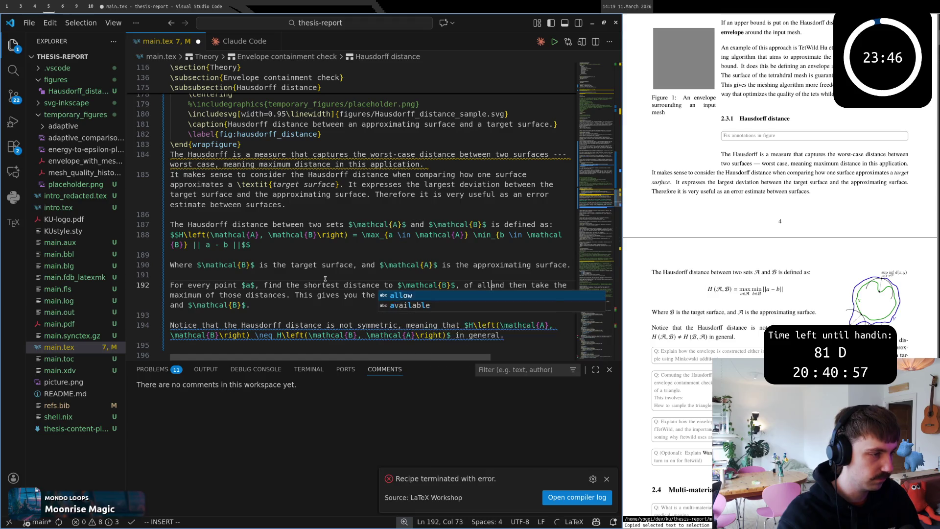
pyautogui.write('those distances ')
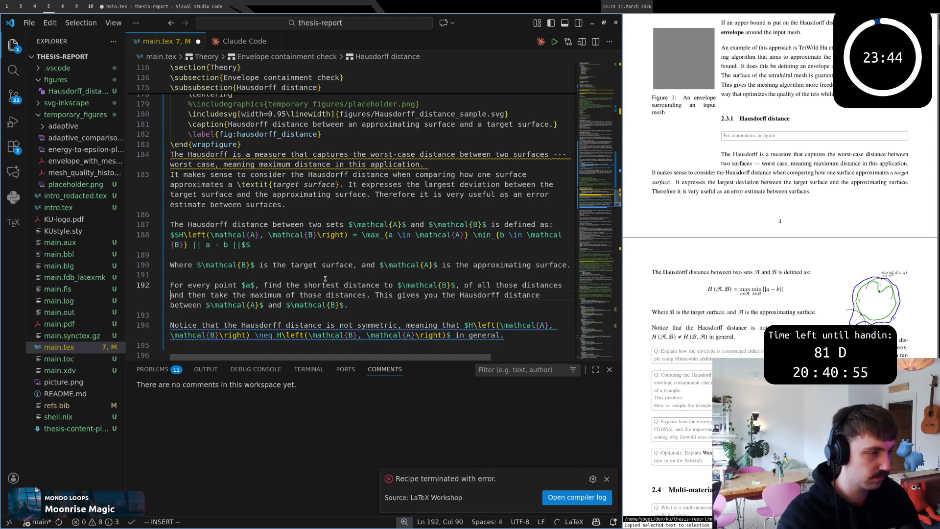
pyautogui.write('take the ')
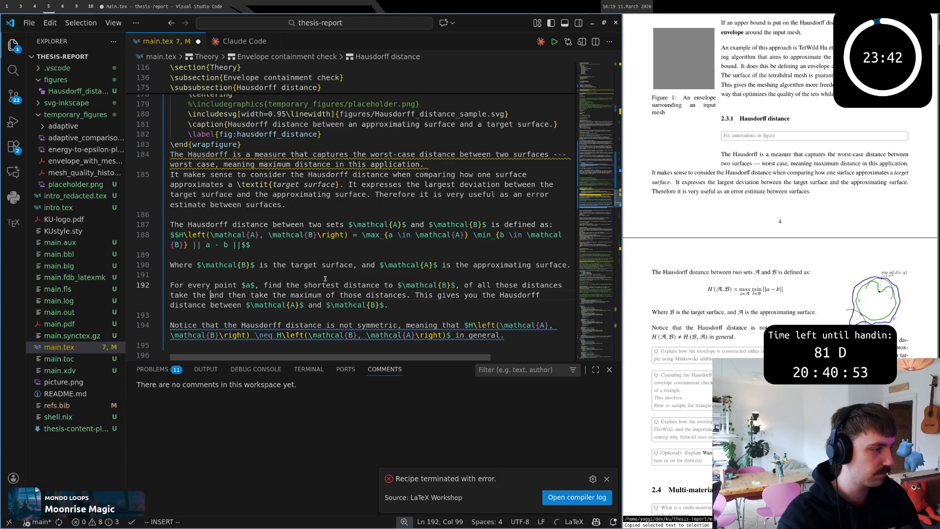
pyautogui.write('maximu ')
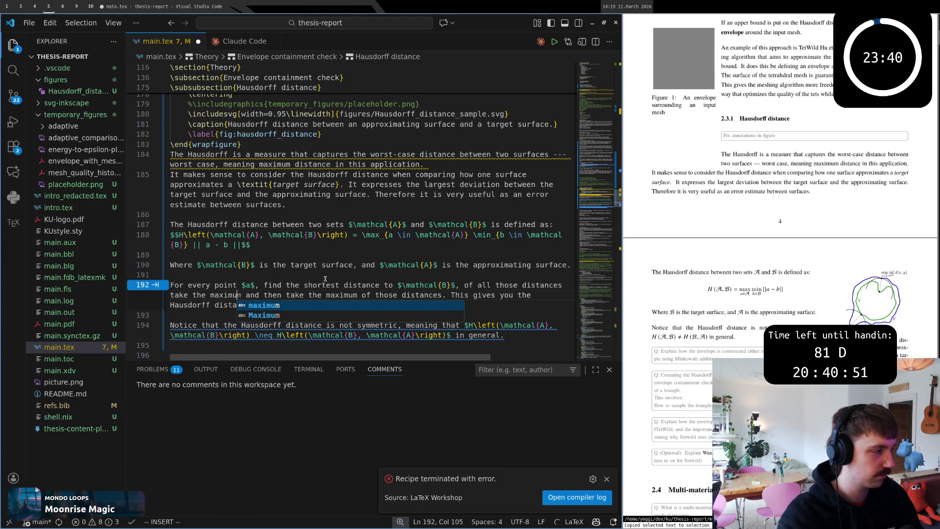
pyautogui.write('m')
pyautogui.press('Escape')
pyautogui.press('w')
pyautogui.press('v')
pyautogui.press('w')
pyautogui.press('w')
pyautogui.press('w')
pyautogui.press('w')
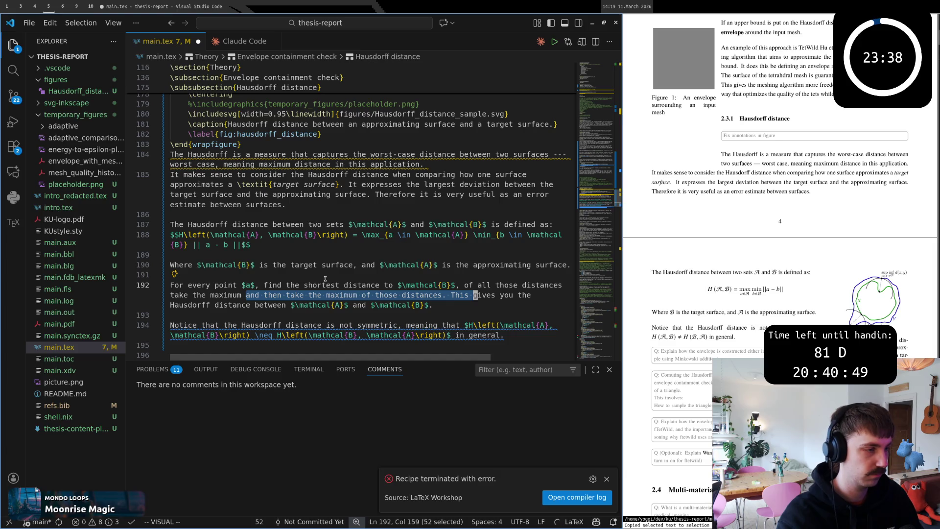
pyautogui.press('c')
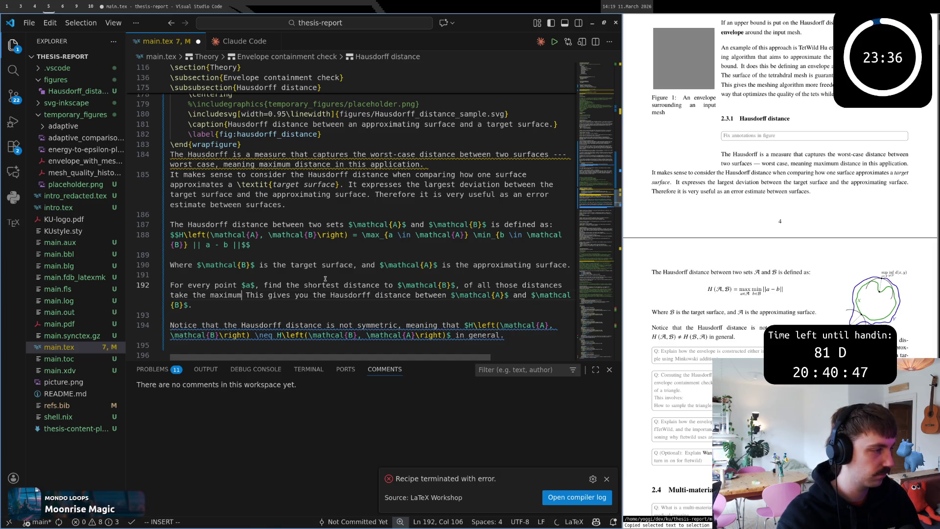
pyautogui.write('.')
pyautogui.press('Escape')
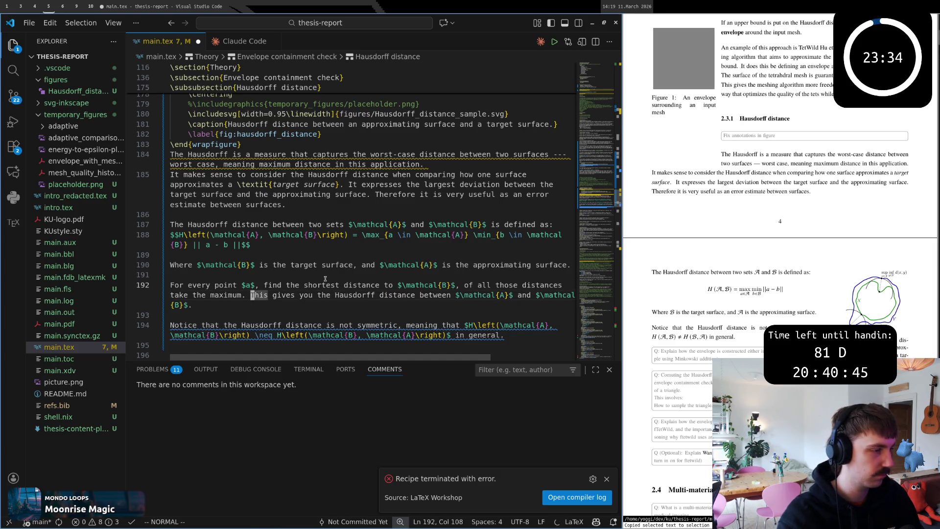
# - Remove the blank lines around the symmetry note
pyautogui.press('k')
pyautogui.press('d')
pyautogui.press('d')
pyautogui.press('j')
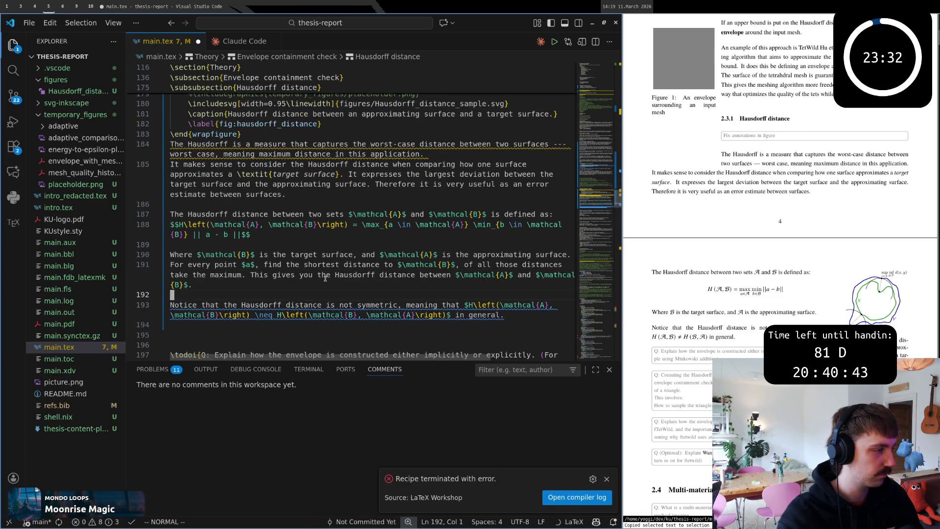
# - Delete the blank line by the symmetry note and save main.tex
pyautogui.press('d')
pyautogui.press('d')
pyautogui.hotkey('ctrl', 's')
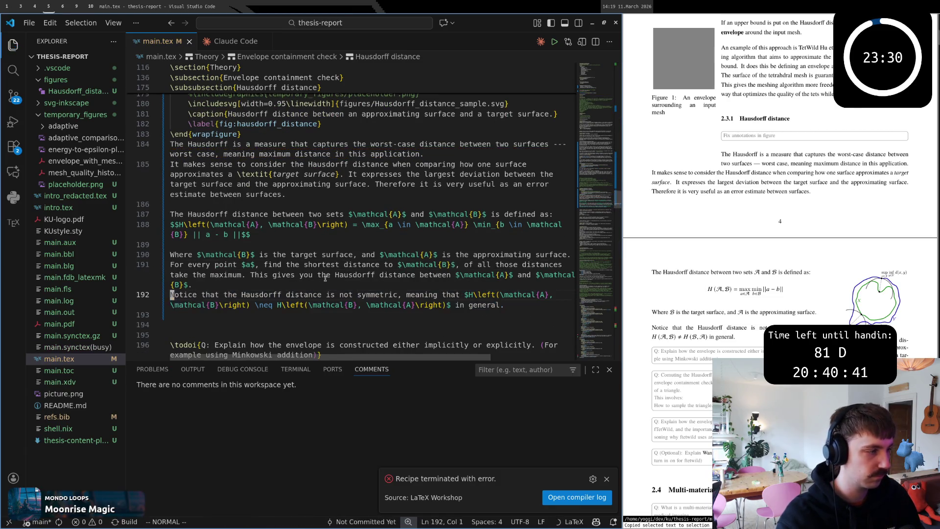
pyautogui.hotkey('shift', 'v')
pyautogui.press('k')
pyautogui.press('k')
pyautogui.press('Escape')
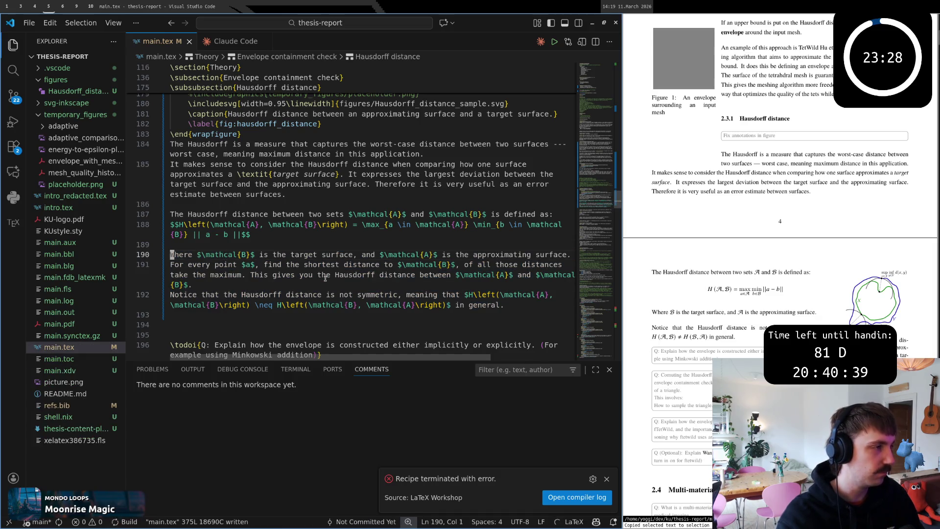
# - Delete the blank line before the 'Where' paragraph and save again
pyautogui.hotkey('ctrl', 'e')
pyautogui.hotkey('ctrl', 'e')
pyautogui.hotkey('ctrl', 'e')
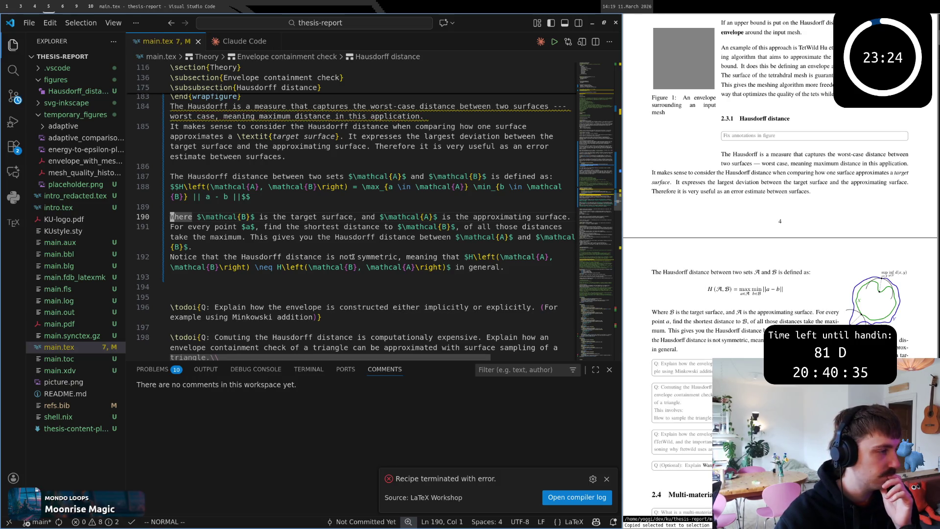
pyautogui.click(312, 205)
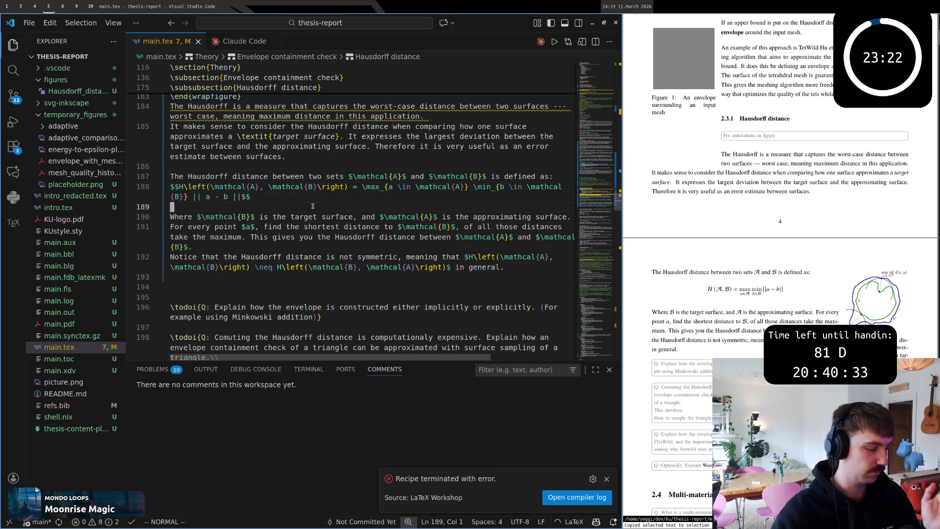
pyautogui.press('d')
pyautogui.press('d')
pyautogui.write(':w')
pyautogui.press('Return')
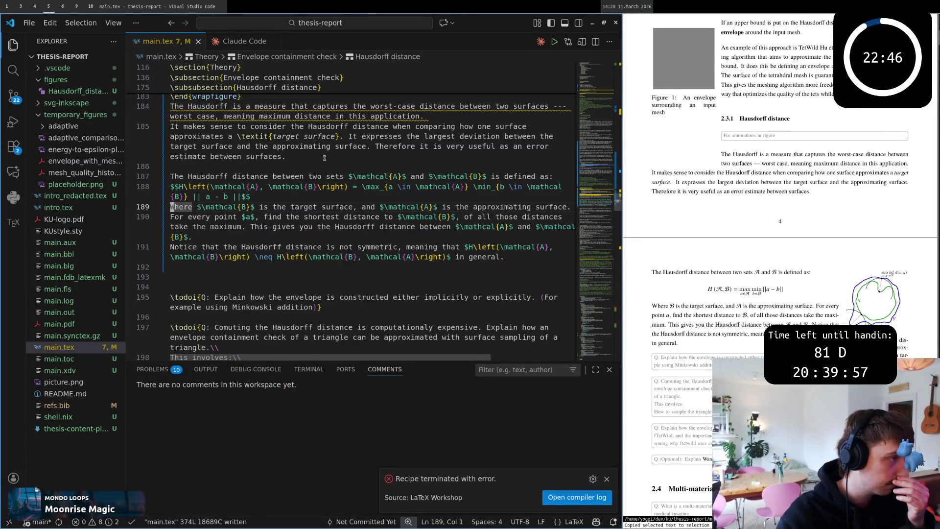
# - Delete the extra blank line above the todo notes
pyautogui.click(319, 267)
pyautogui.press('d')
pyautogui.press('d')
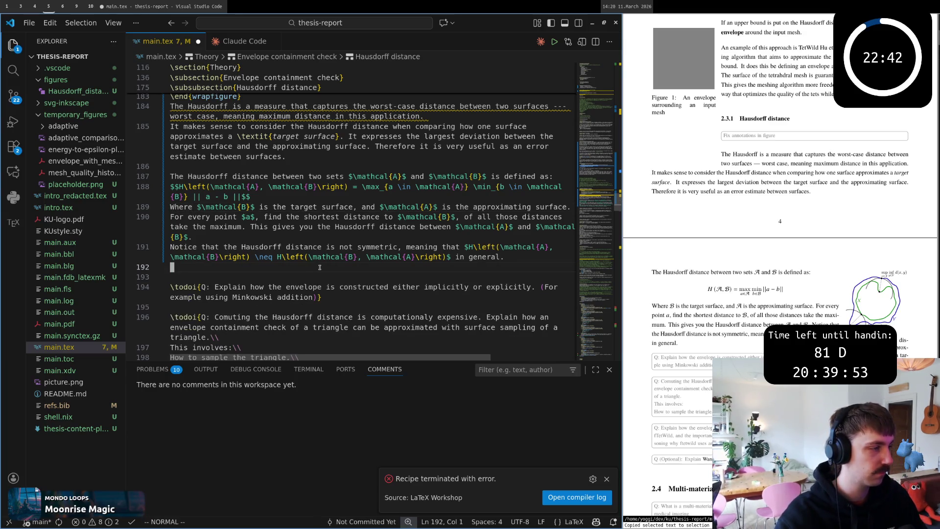
pyautogui.click(346, 298)
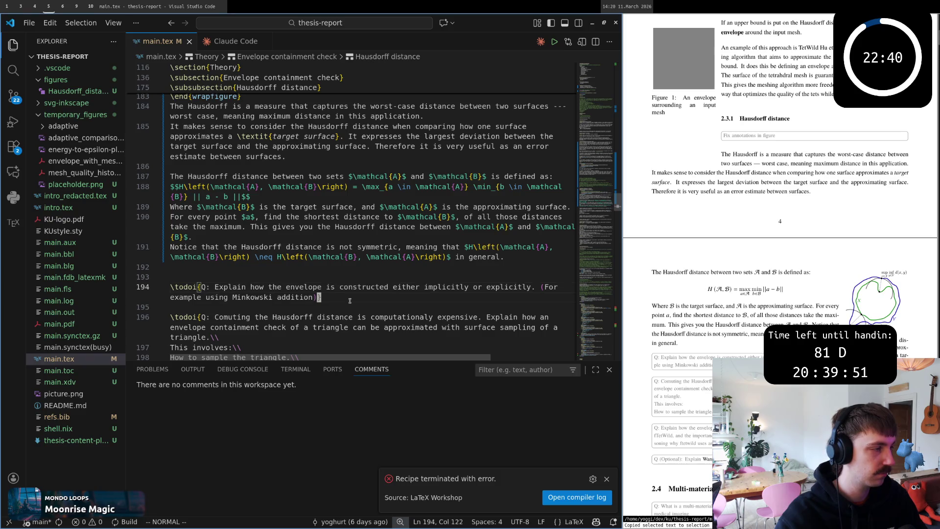
pyautogui.click(296, 278)
pyautogui.scroll(10, 296, 278)
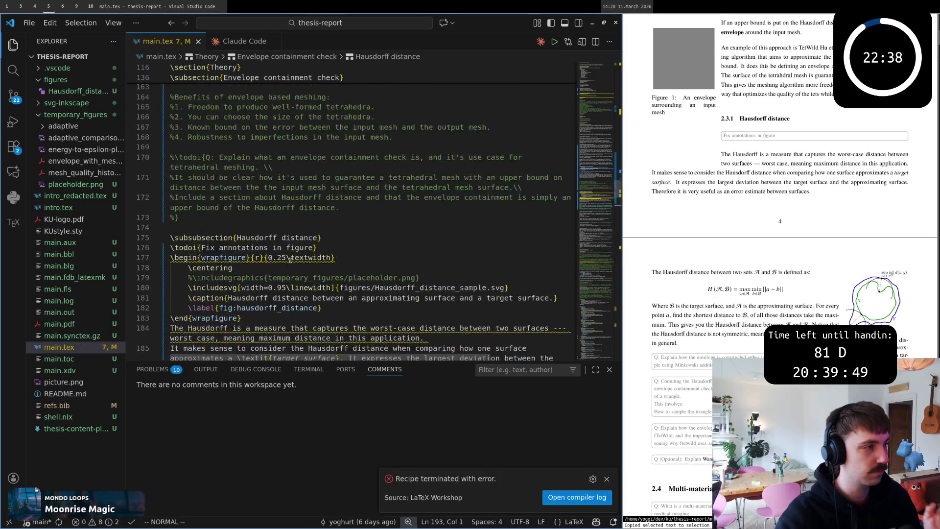
pyautogui.click(290, 260)
pyautogui.scroll(3, 317, 250)
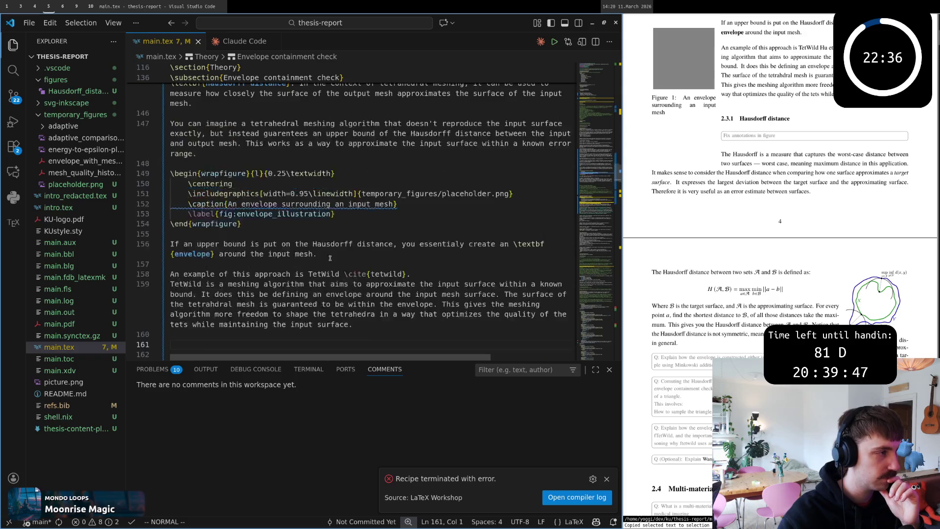
pyautogui.scroll(-1, 744, 274)
pyautogui.scroll(3, 744, 273)
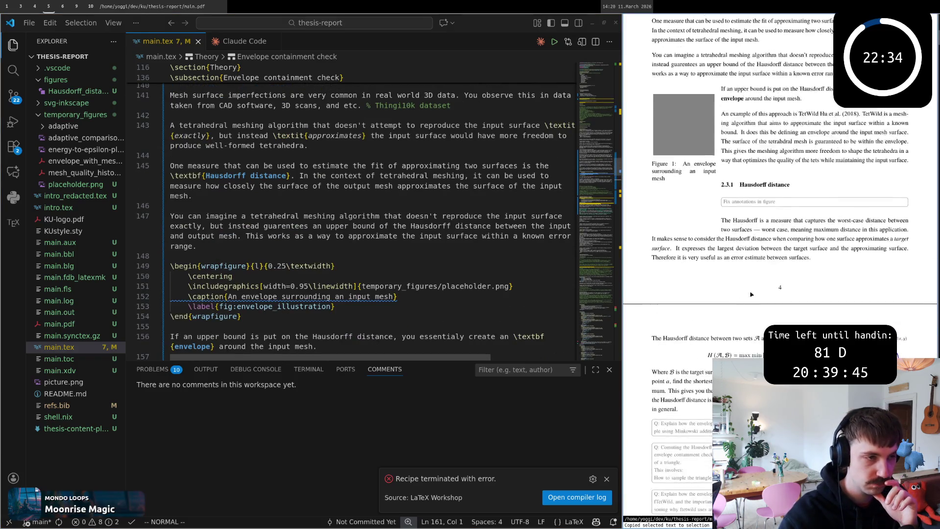
pyautogui.scroll(3, 745, 279)
pyautogui.scroll(3, 749, 289)
pyautogui.scroll(2, 754, 299)
pyautogui.scroll(-3, 754, 299)
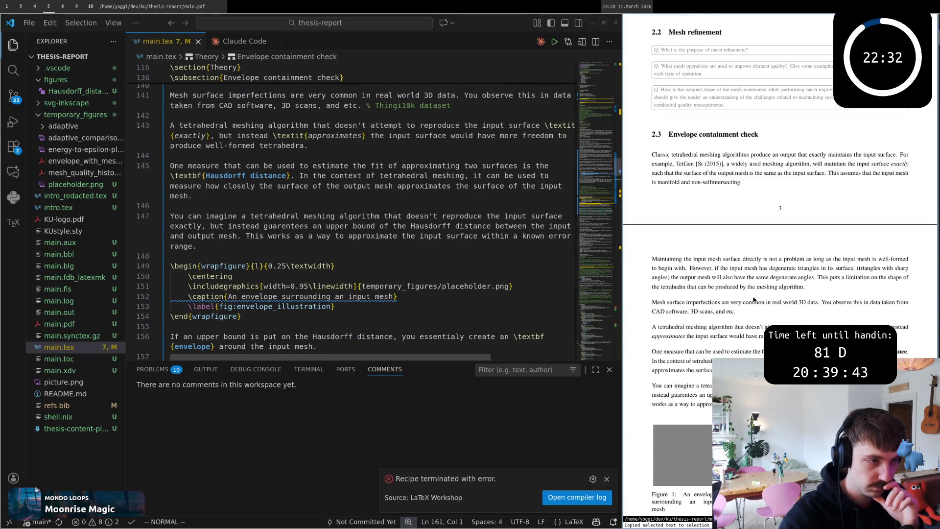
pyautogui.scroll(-3, 753, 299)
pyautogui.scroll(-3, 753, 299)
pyautogui.scroll(-2, 753, 299)
pyautogui.scroll(-3, 753, 299)
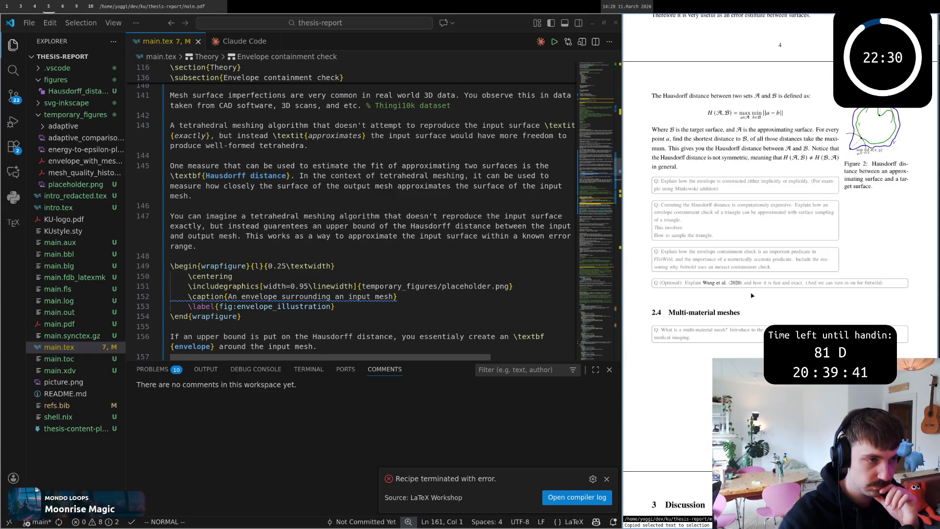
# - Check the question note in the PDF and start an empty line below the TetWild paragraph
pyautogui.moveTo(669, 180); pyautogui.dragTo(695, 189)
pyautogui.scroll(2, 694, 190)
pyautogui.scroll(3, 704, 220)
pyautogui.scroll(4, 735, 284)
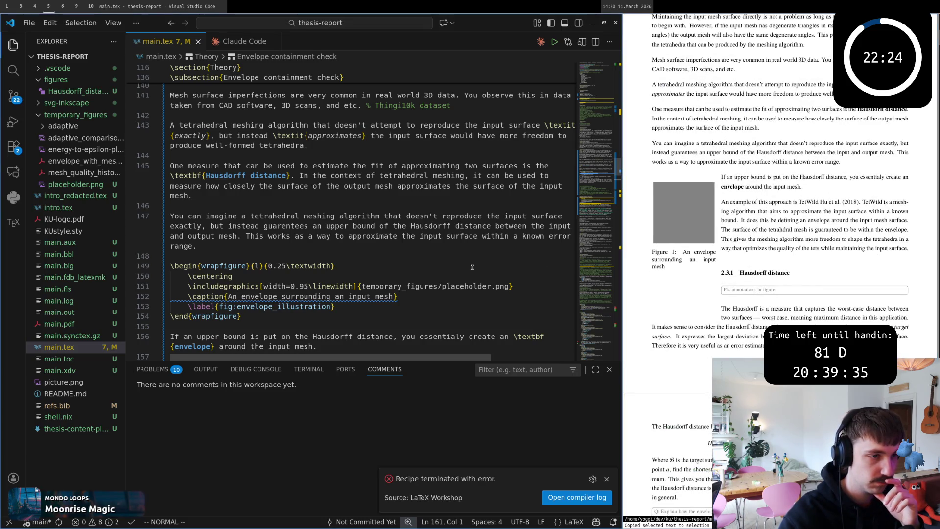
pyautogui.scroll(2, 473, 267)
pyautogui.scroll(1, 472, 267)
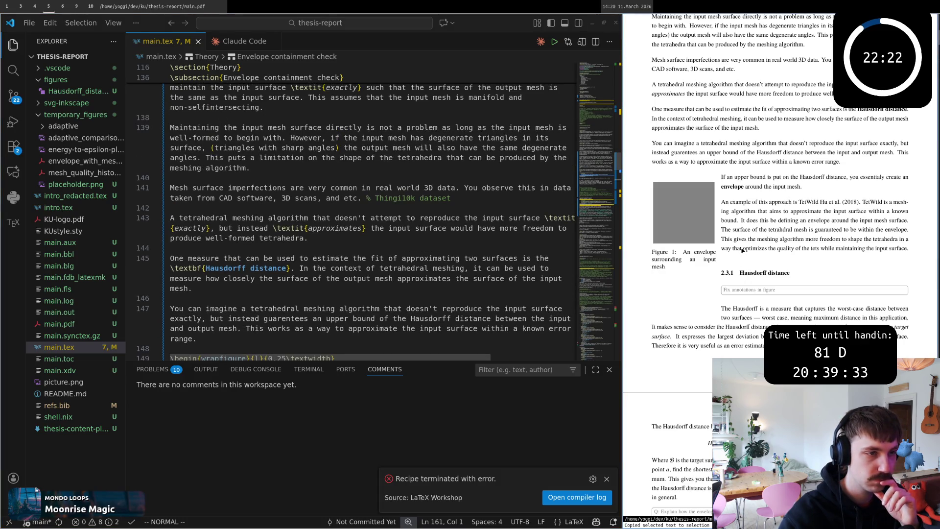
pyautogui.scroll(2, 320, 234)
pyautogui.scroll(2, 319, 233)
pyautogui.click(312, 186)
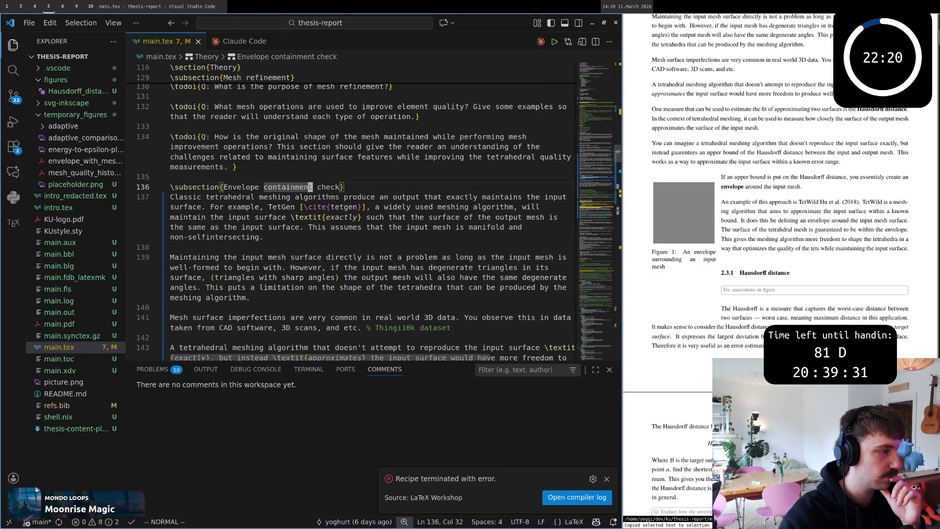
pyautogui.scroll(-3, 310, 198)
pyautogui.scroll(-3, 305, 220)
pyautogui.scroll(-3, 302, 242)
pyautogui.scroll(-2, 297, 260)
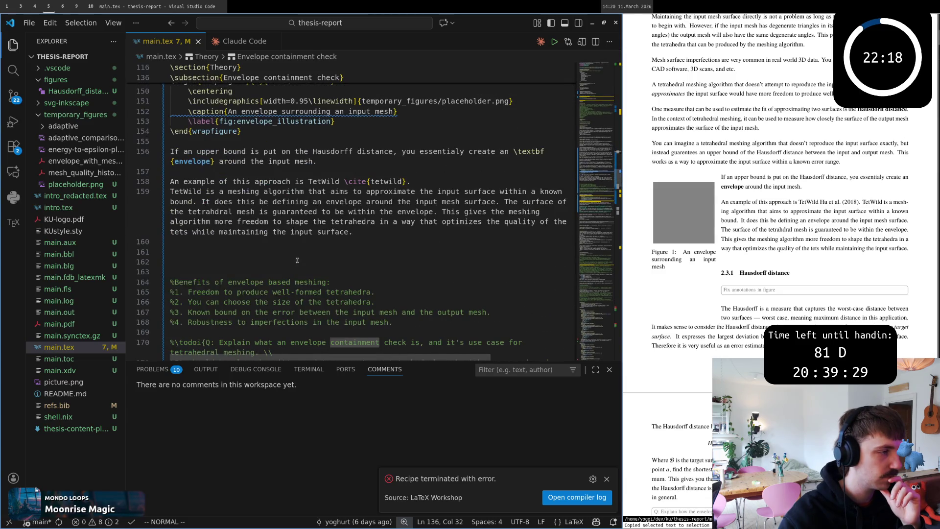
pyautogui.click(385, 241)
pyautogui.press('o')
pyautogui.press('Escape')
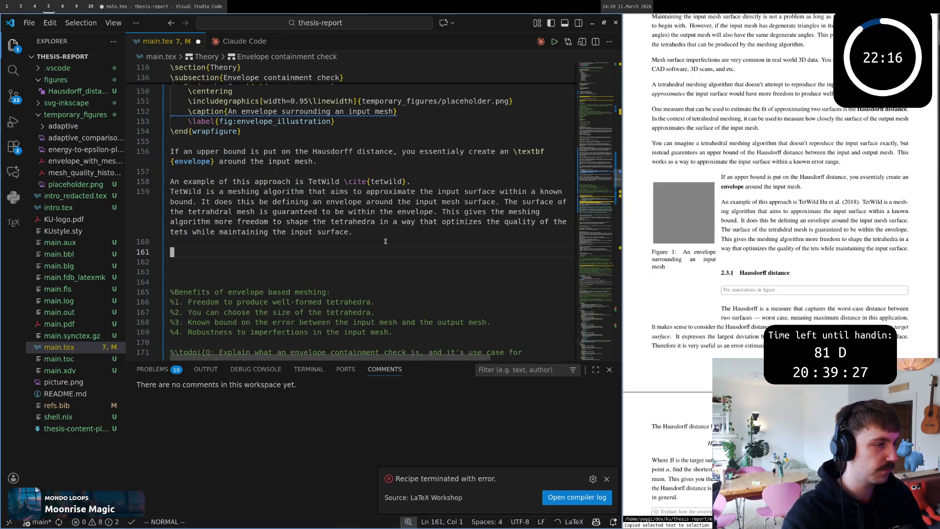
# - Write the TetWild envelope containment paragraph, accepting Copilot's suggested sentence, and reread it
pyautogui.press('d')
pyautogui.press('d')
pyautogui.write('i')
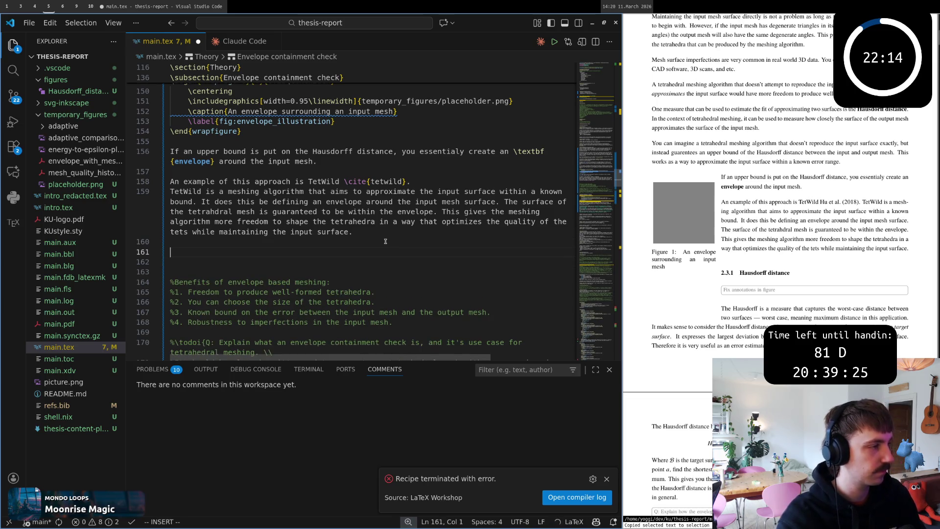
pyautogui.write('TetWild')
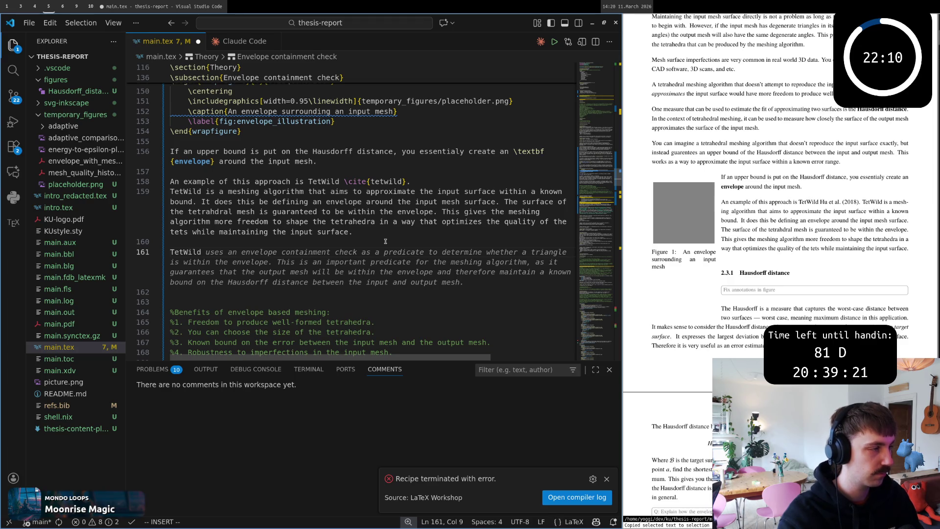
pyautogui.press('Tab')
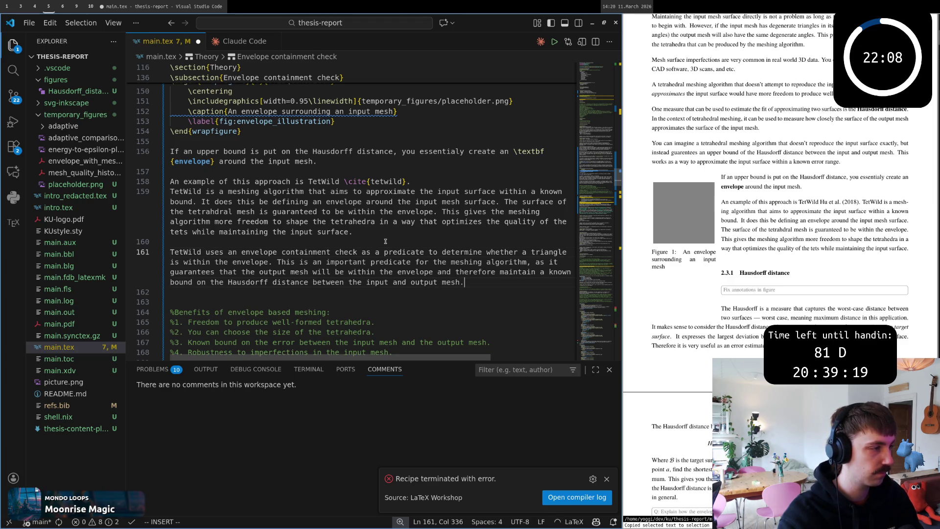
pyautogui.press('Escape')
pyautogui.press('k')
pyautogui.press('w')
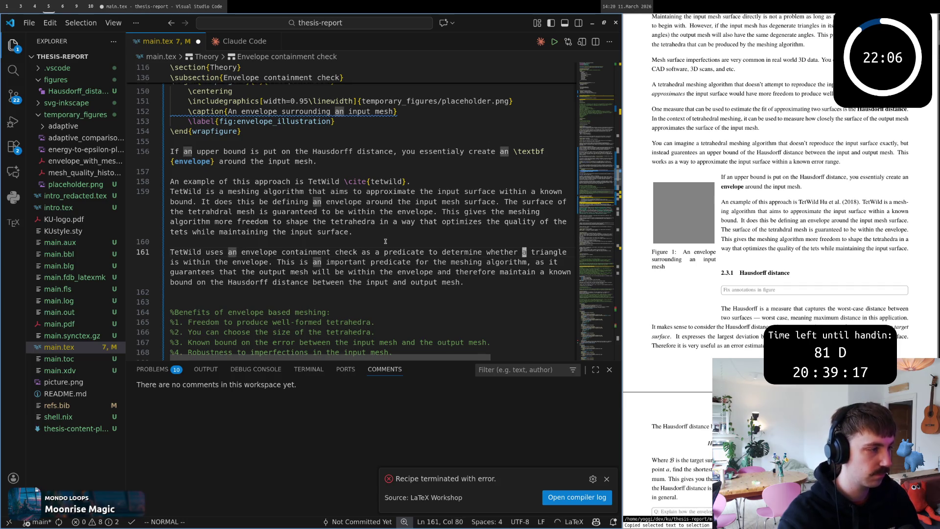
pyautogui.press('w')
pyautogui.press('w')
pyautogui.press('w')
pyautogui.press('w')
pyautogui.press('w')
pyautogui.press('w')
pyautogui.press('w')
pyautogui.press('w')
pyautogui.press('w')
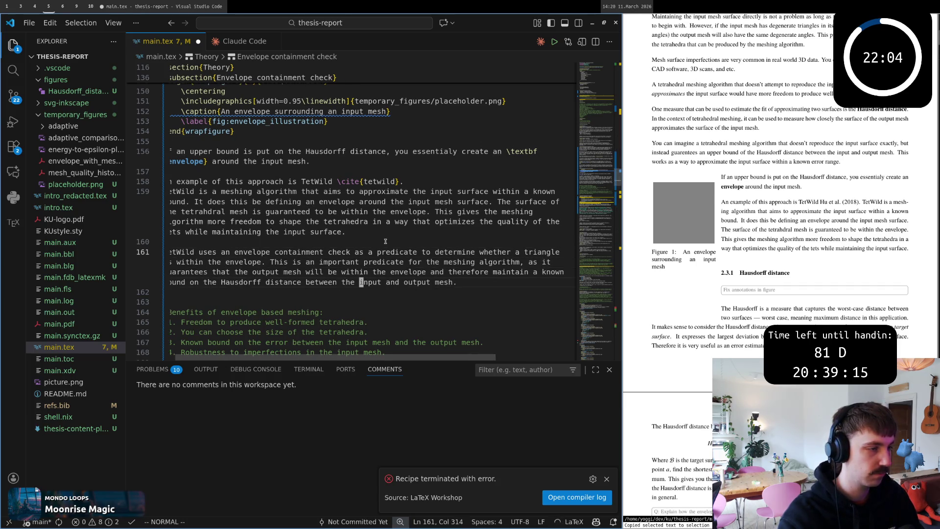
pyautogui.press('w')
pyautogui.press('w')
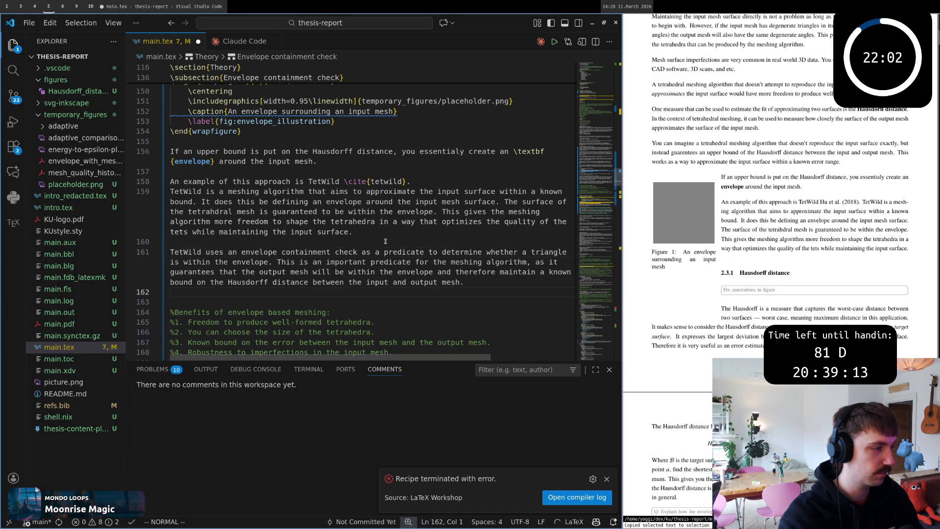
pyautogui.click(151, 521)
pyautogui.write(':w')
# - Remove the blank line after the paragraph, save and rebuild, then reread the paragraph
pyautogui.press('Return')
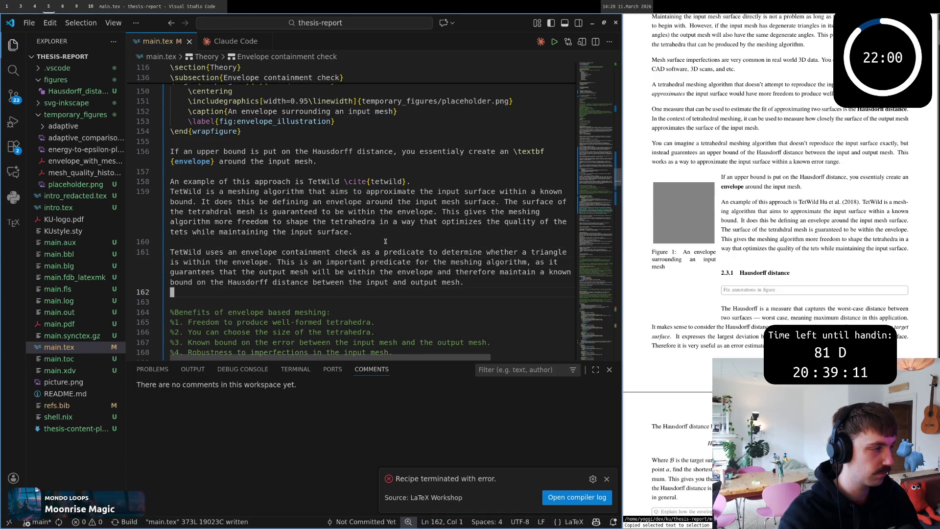
pyautogui.press('d')
pyautogui.press('d')
pyautogui.write(':w')
pyautogui.press('Return')
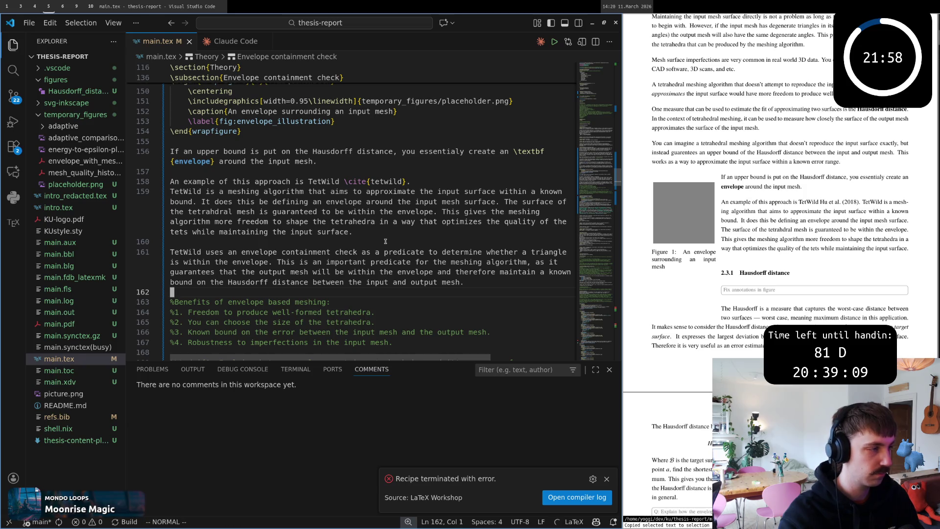
pyautogui.press('k')
pyautogui.press('w')
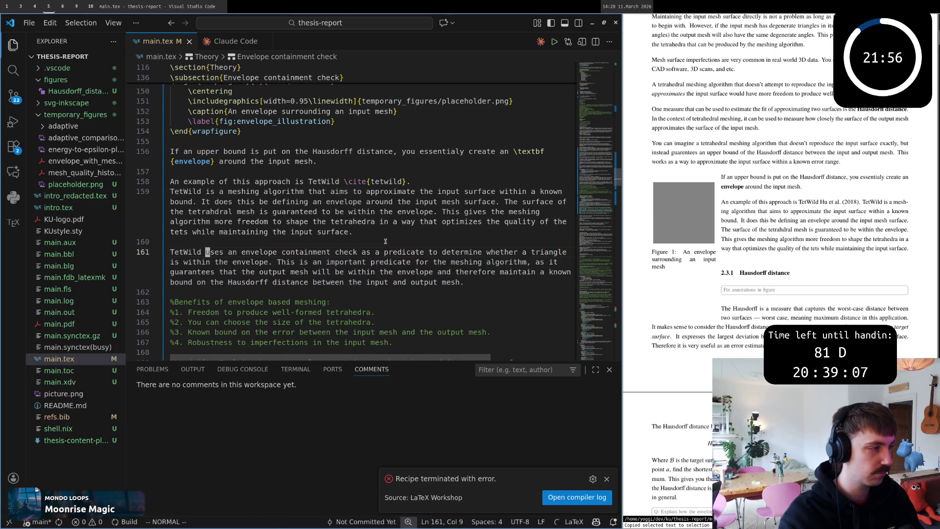
pyautogui.press('w')
pyautogui.press('w')
pyautogui.press('w')
pyautogui.press('w')
pyautogui.press('w')
pyautogui.press('j')
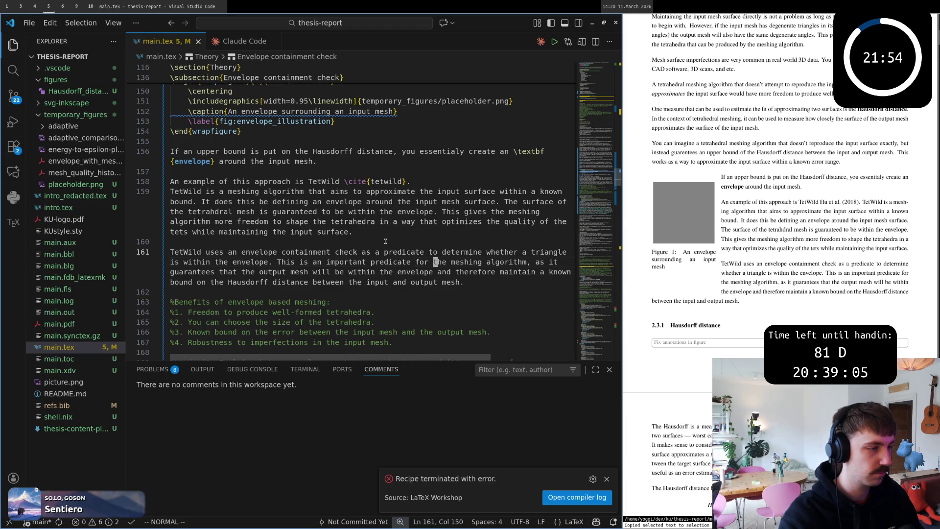
# - Cut the sentence after 'within the envelope', dropping the Hausdorff bound clause
pyautogui.press('w')
pyautogui.press('w')
pyautogui.press('w')
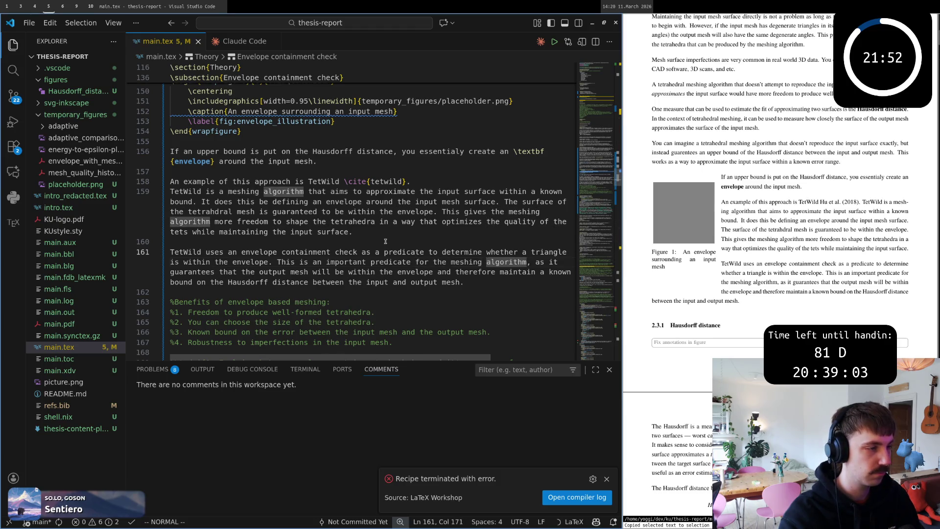
pyautogui.press('b')
pyautogui.press('b')
pyautogui.press('b')
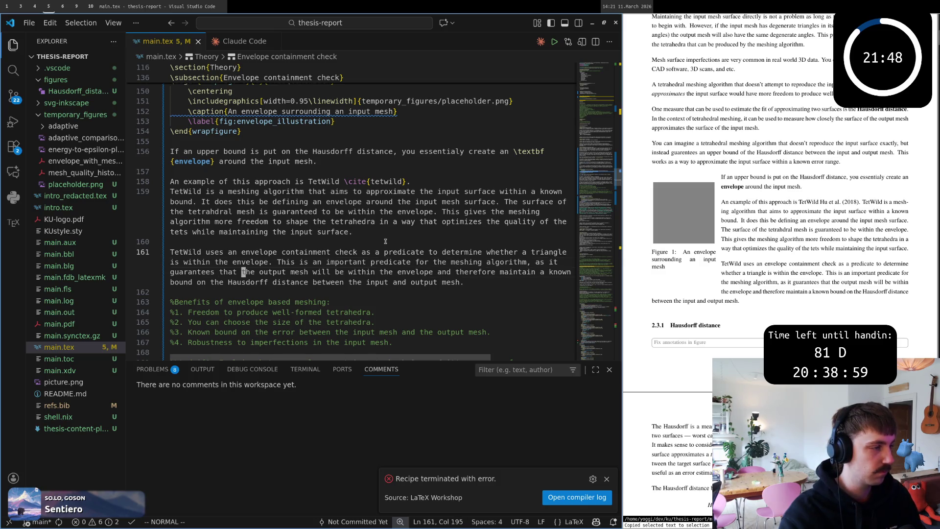
pyautogui.press('w')
pyautogui.press('w')
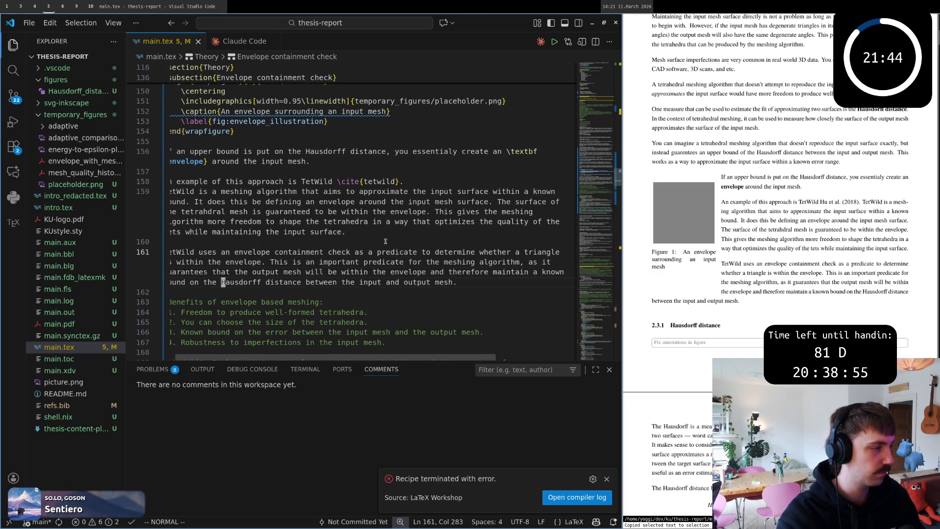
pyautogui.press('w')
pyautogui.press('w')
pyautogui.press('w')
pyautogui.press('0')
pyautogui.press('w')
pyautogui.press('w')
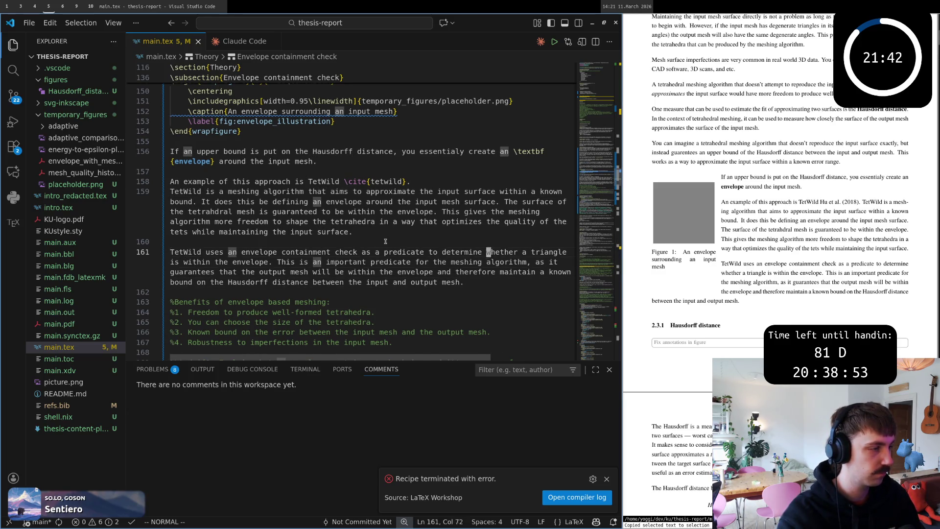
pyautogui.press('w')
pyautogui.press('w')
pyautogui.press('w')
pyautogui.press('w')
pyautogui.press('w')
pyautogui.press('w')
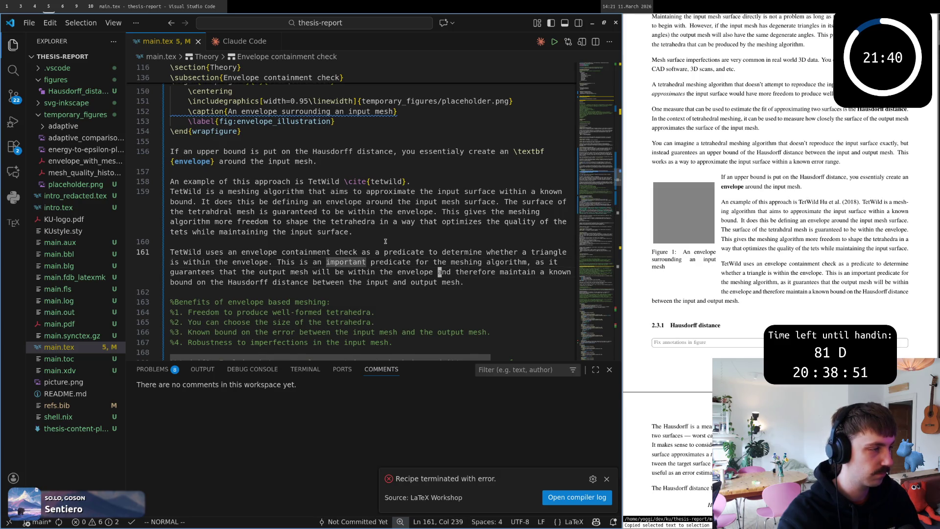
pyautogui.press('h')
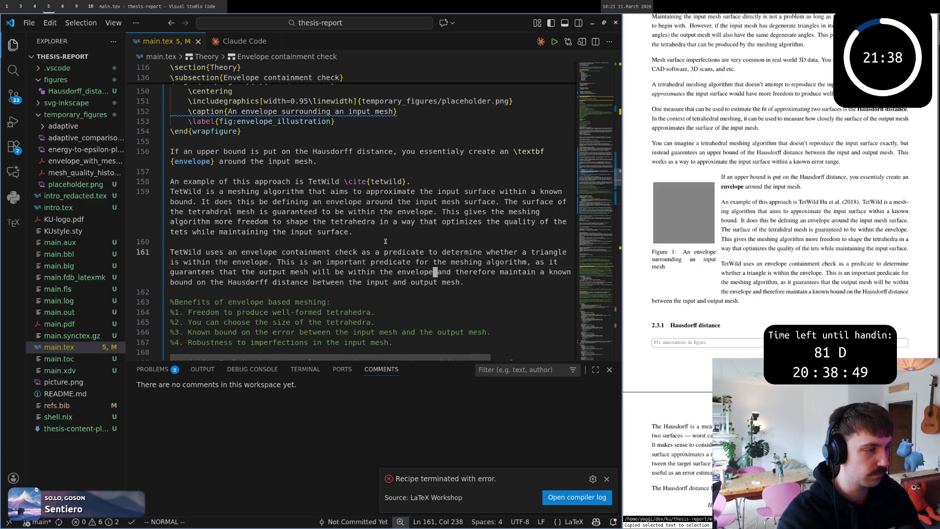
pyautogui.hotkey('shift', 'd')
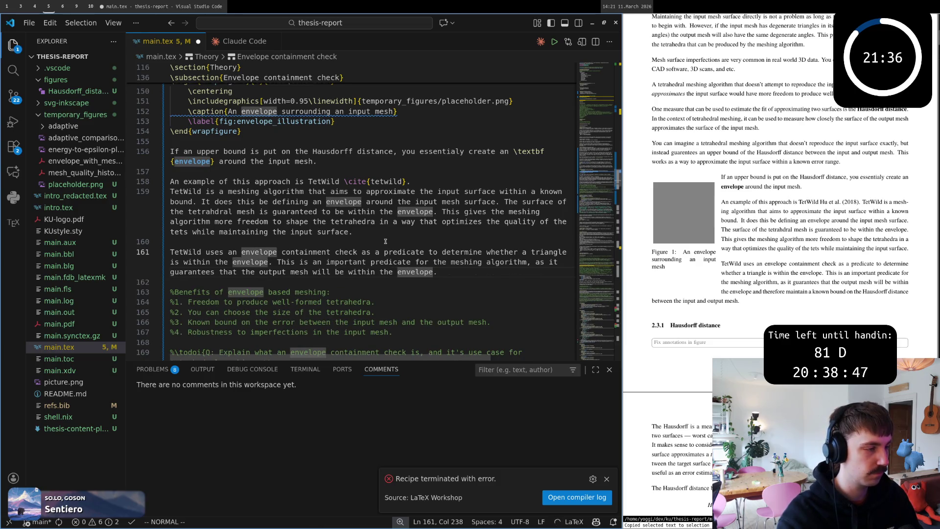
# - Keep one blank line below the paragraph, save, and start a line above the benefits comments
pyautogui.press('o')
pyautogui.press('Escape')
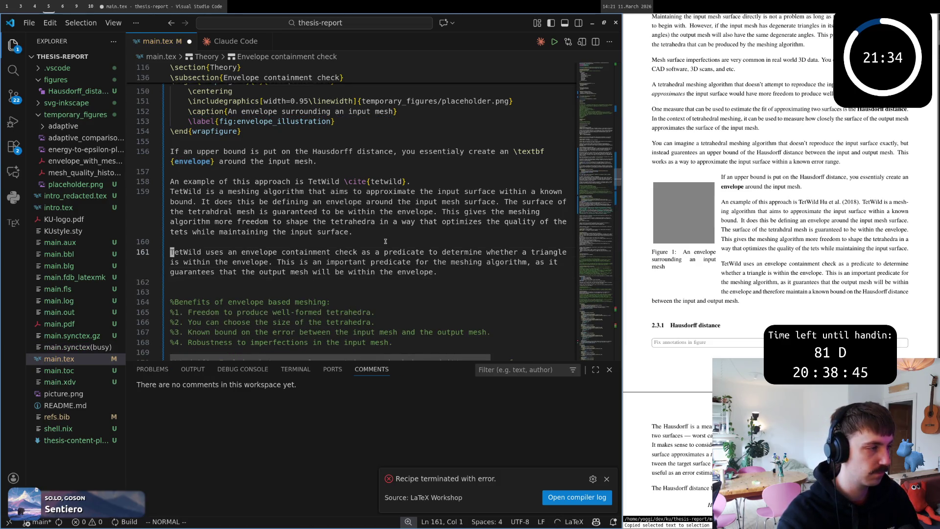
pyautogui.press('k')
pyautogui.press('j')
pyautogui.press('d')
pyautogui.press('d')
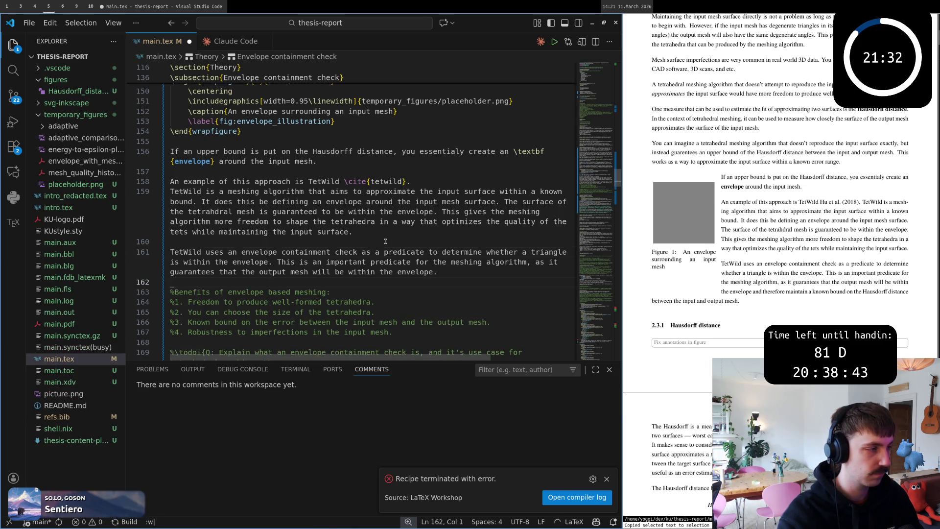
pyautogui.write(':w')
pyautogui.press('Return')
pyautogui.press('o')
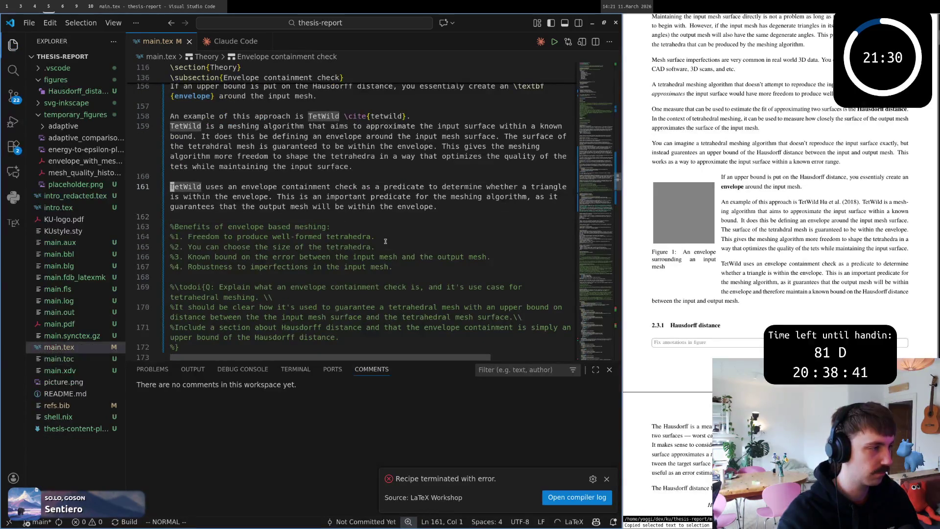
pyautogui.press('j')
pyautogui.press('o')
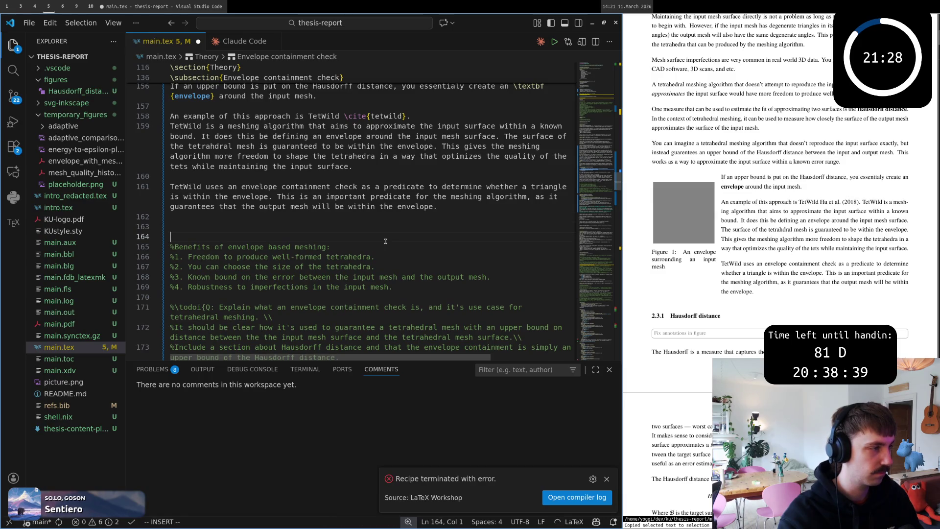
# - Write 'The benefit of the envelope based meshing is multifold:', fixing 'mashing', and ready a line for the list
pyautogui.press('BackSpace')
pyautogui.write('The be')
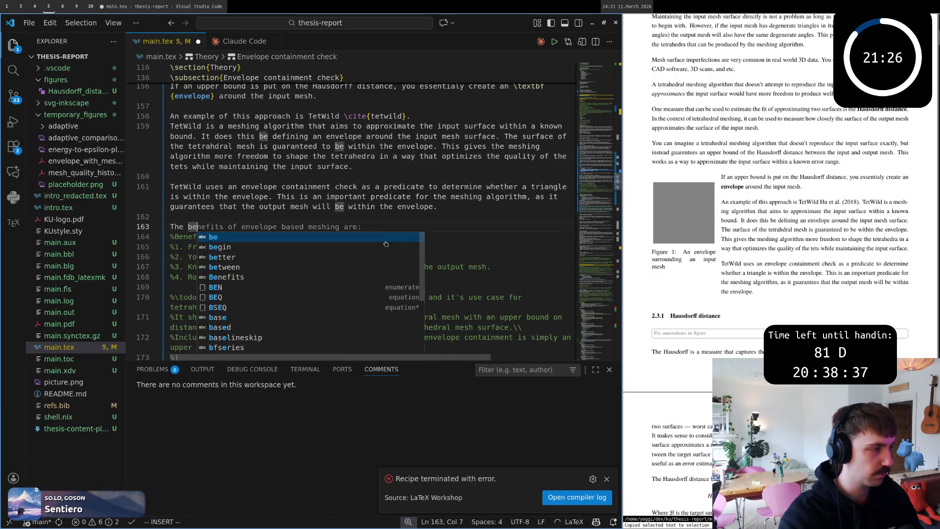
pyautogui.write('nfe')
pyautogui.press('BackSpace')
pyautogui.press('BackSpace')
pyautogui.write('efit of t')
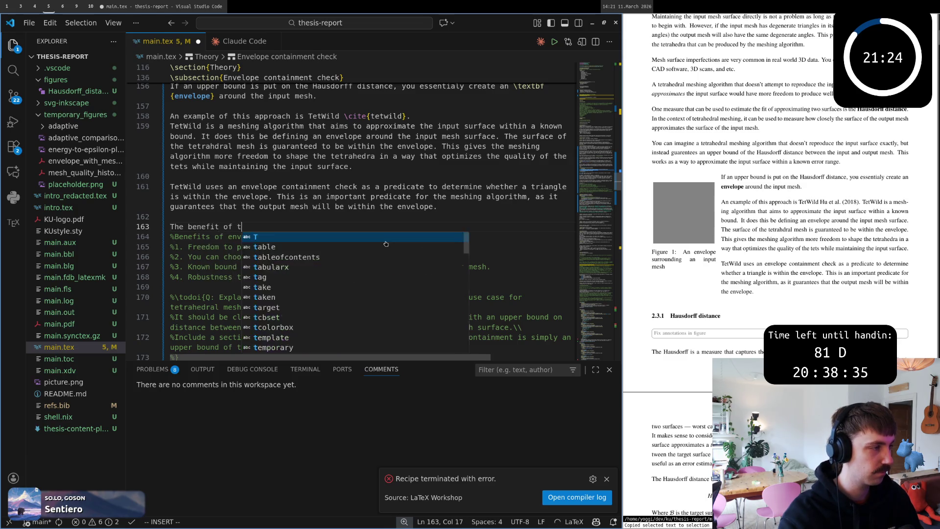
pyautogui.write('he envelope')
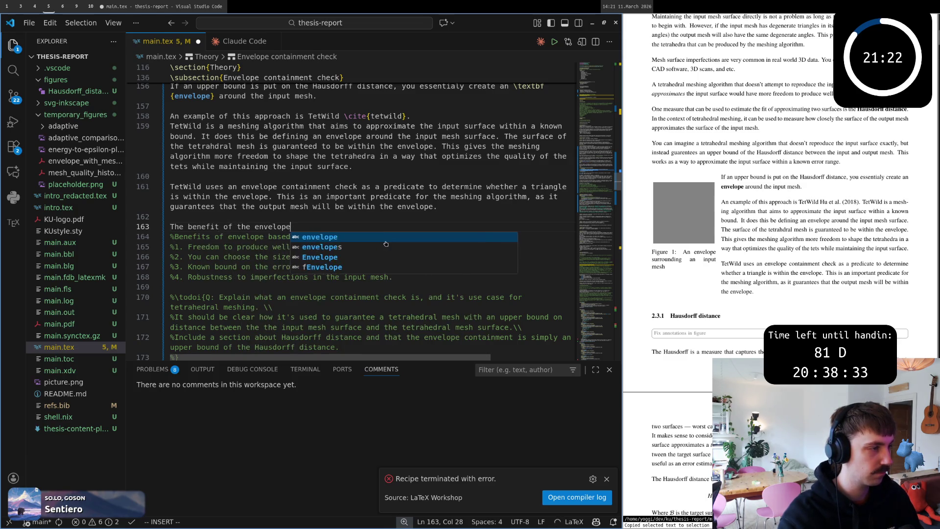
pyautogui.write(' based mashing ')
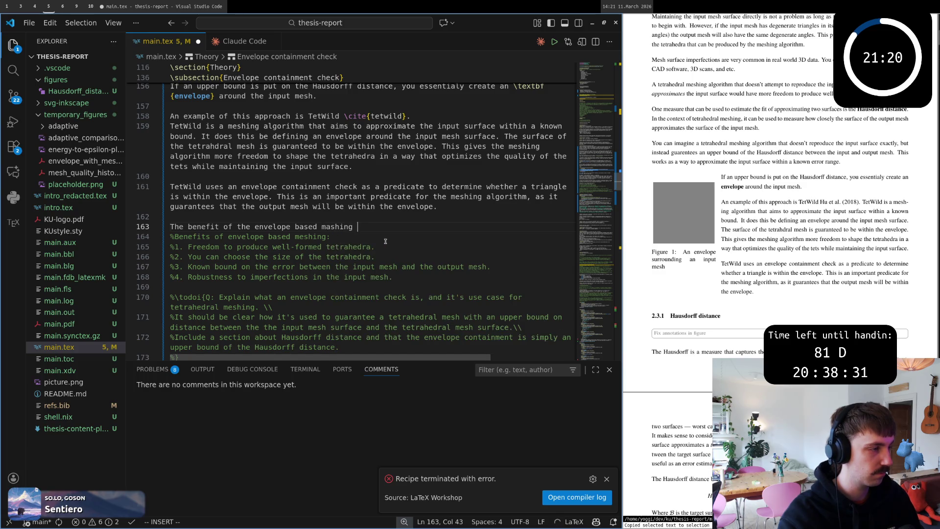
pyautogui.write('is')
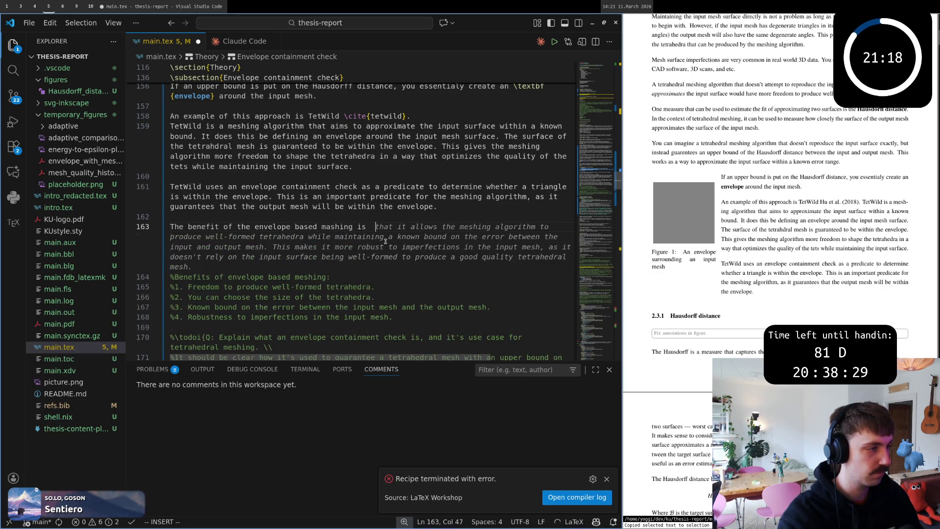
pyautogui.press('Delete')
pyautogui.write('e')
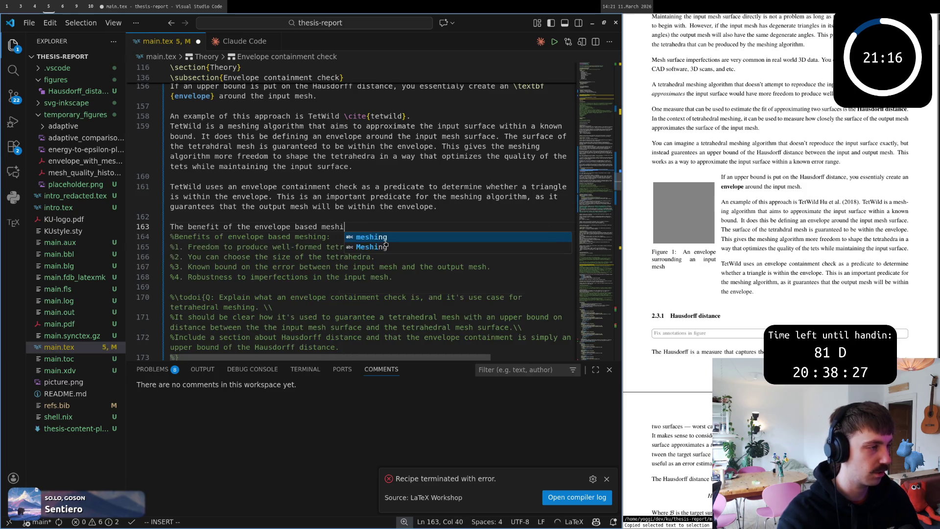
pyautogui.press('End')
pyautogui.press('BackSpace')
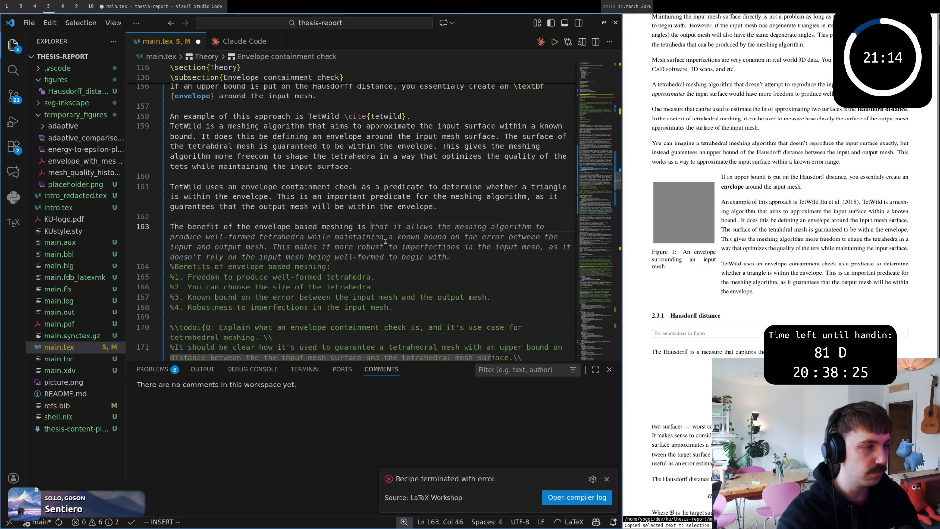
pyautogui.write('multi')
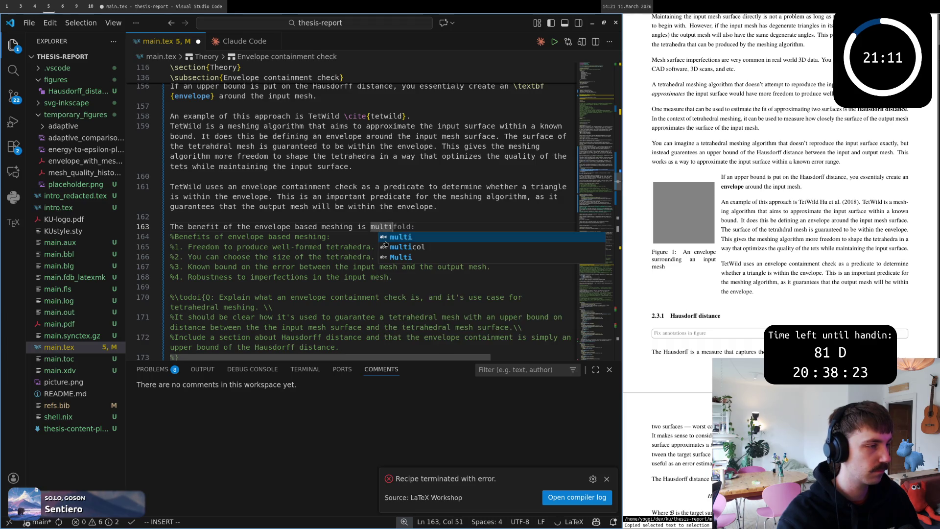
pyautogui.press('Escape')
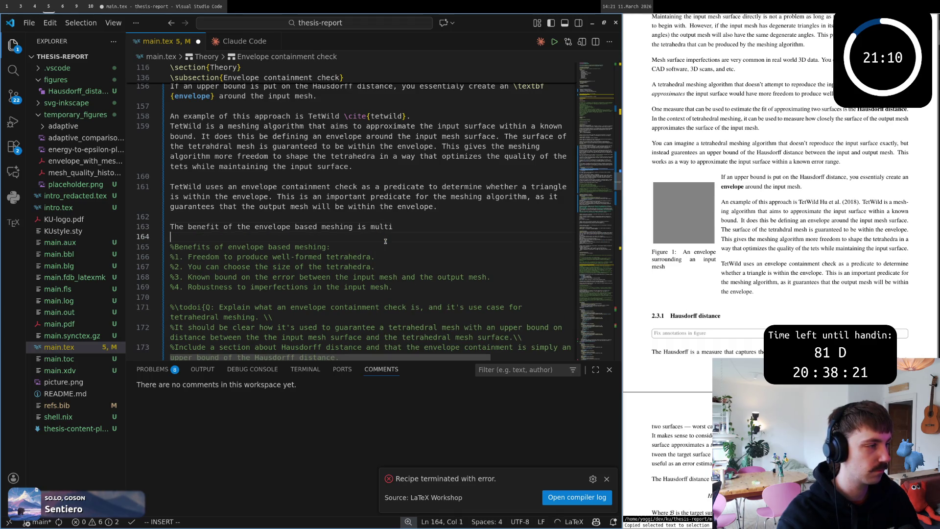
pyautogui.write('fold:')
pyautogui.press('Escape')
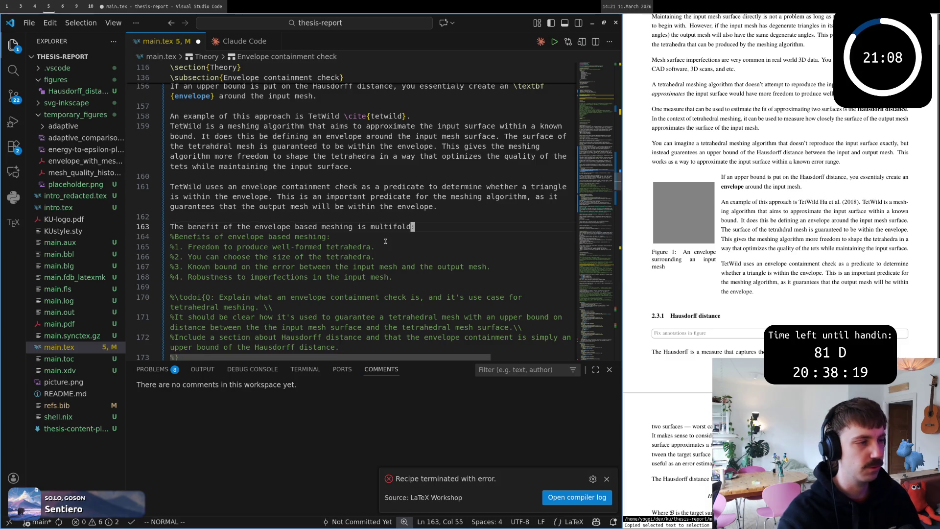
pyautogui.press('o')
pyautogui.press('Escape')
pyautogui.hotkey('shift', 'o')
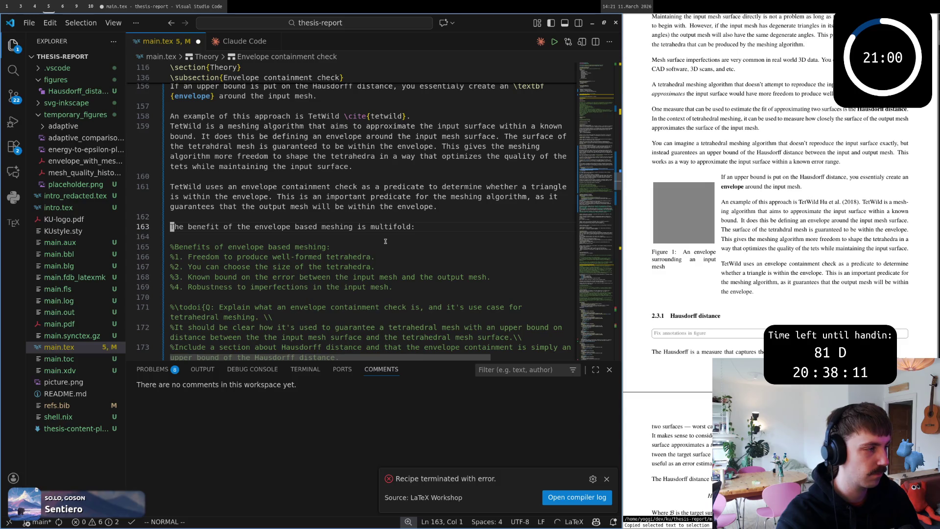
pyautogui.press('i')
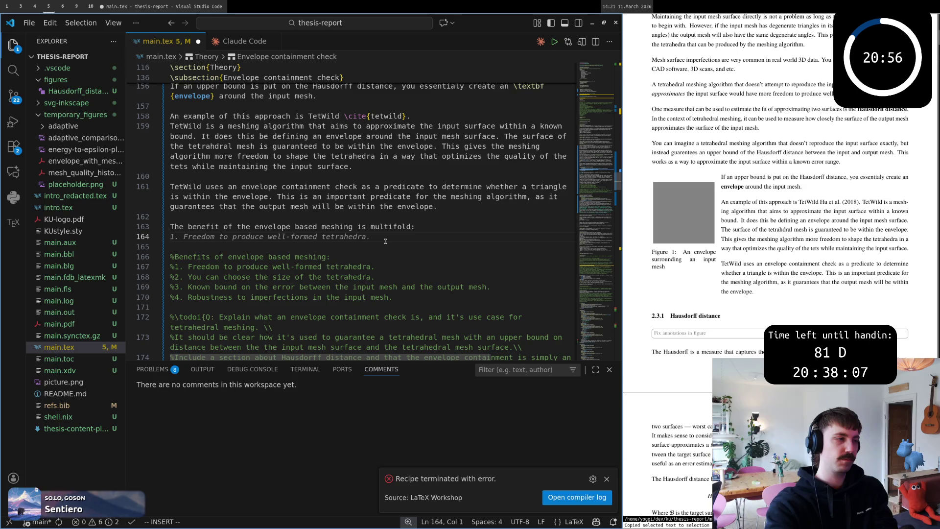
# - Insert Copilot's suggested four-item itemize list of benefits
pyautogui.press('Return')
pyautogui.write('\\')
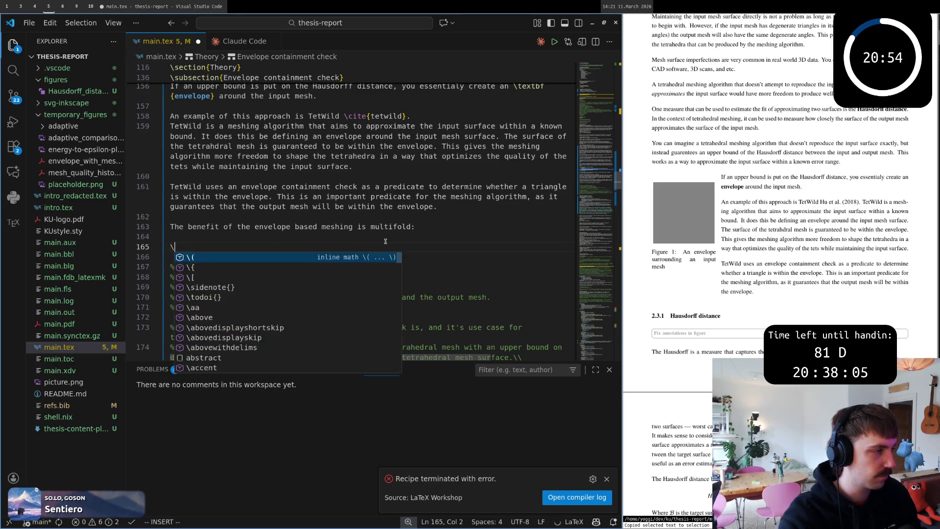
pyautogui.write('begin ')
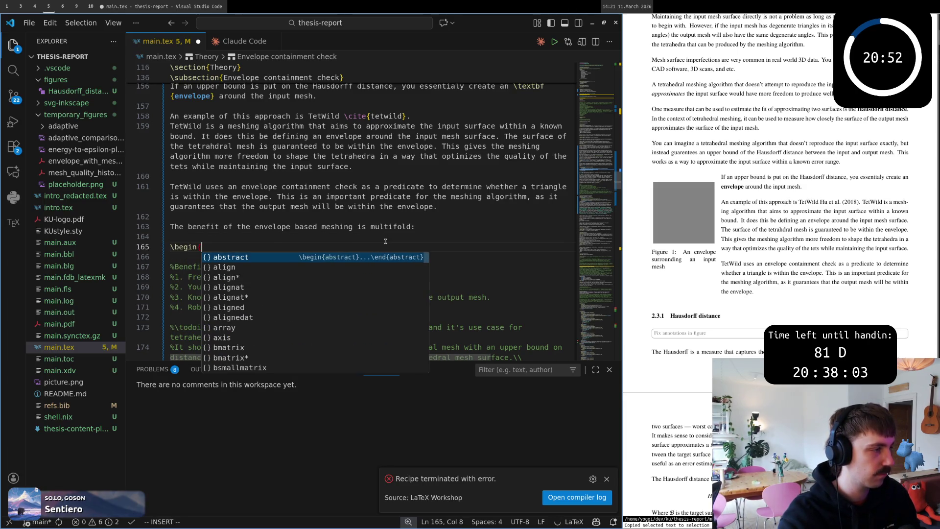
pyautogui.write('item')
pyautogui.press('Escape')
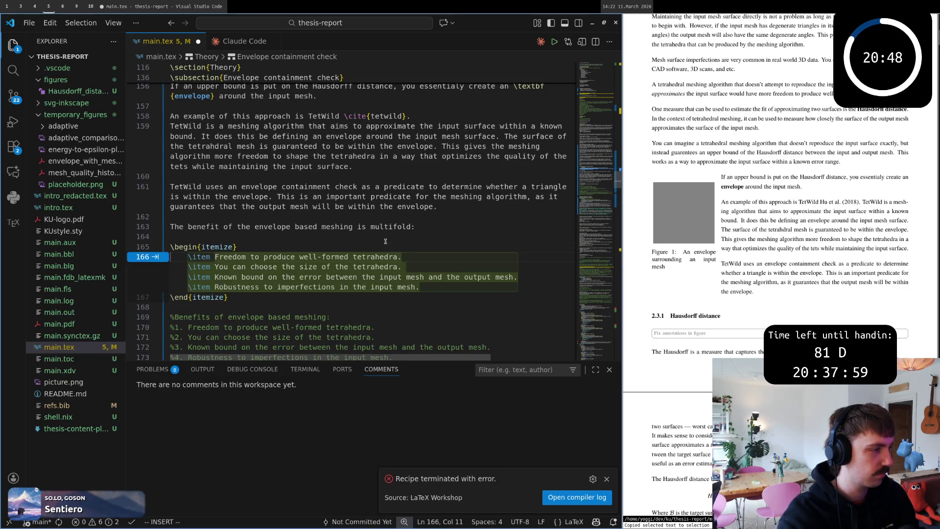
pyautogui.press('Tab')
pyautogui.press('Escape')
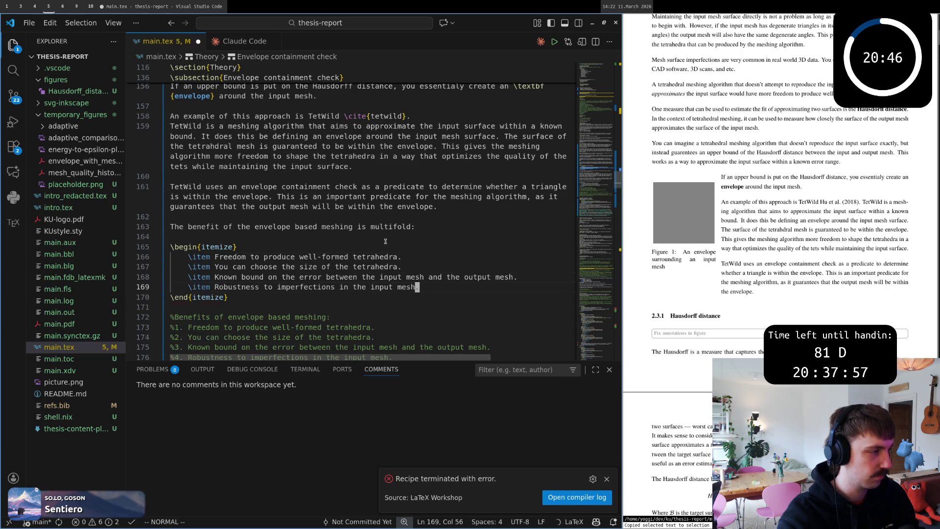
# - Change the second bullet's opening word, replacing 'User' with 'T'
pyautogui.press('k')
pyautogui.press('k')
pyautogui.press('j')
pyautogui.press('j')
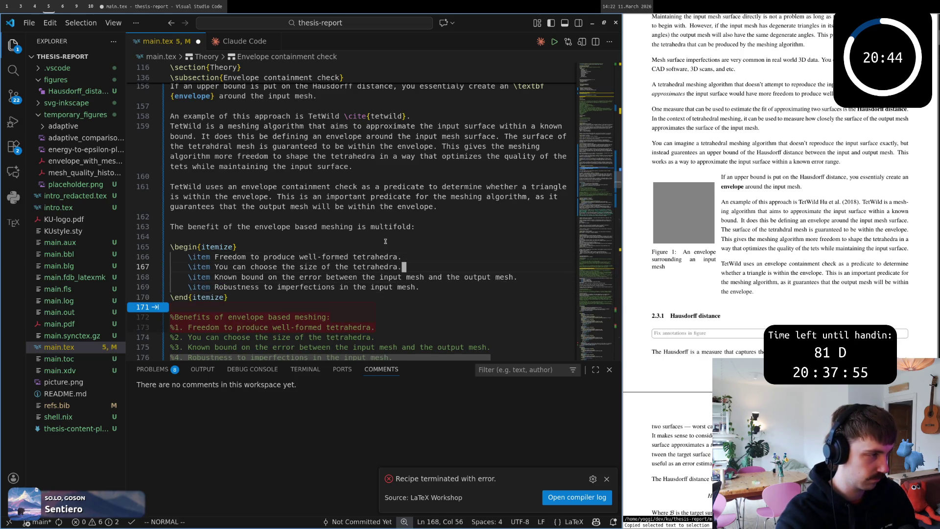
pyautogui.press('0')
pyautogui.press('w')
pyautogui.press('w')
pyautogui.press('w')
pyautogui.write('cwUse')
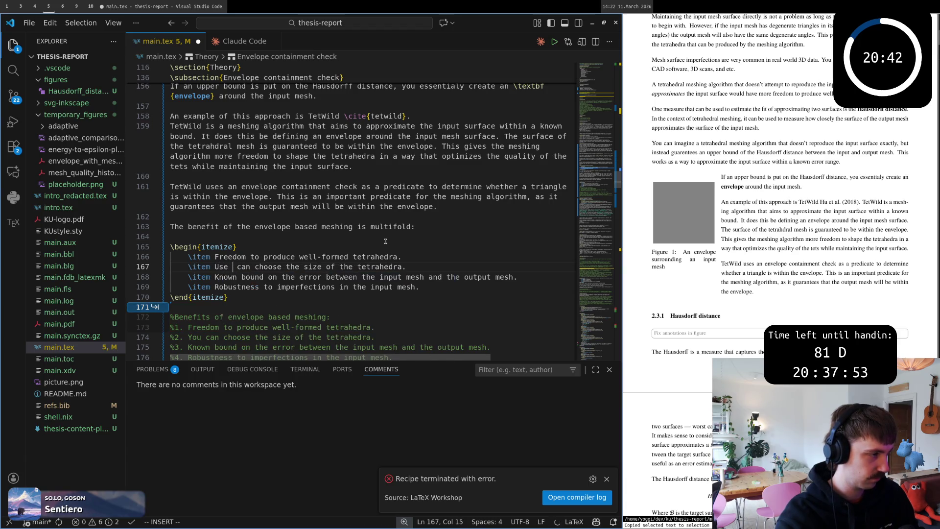
pyautogui.press('Escape')
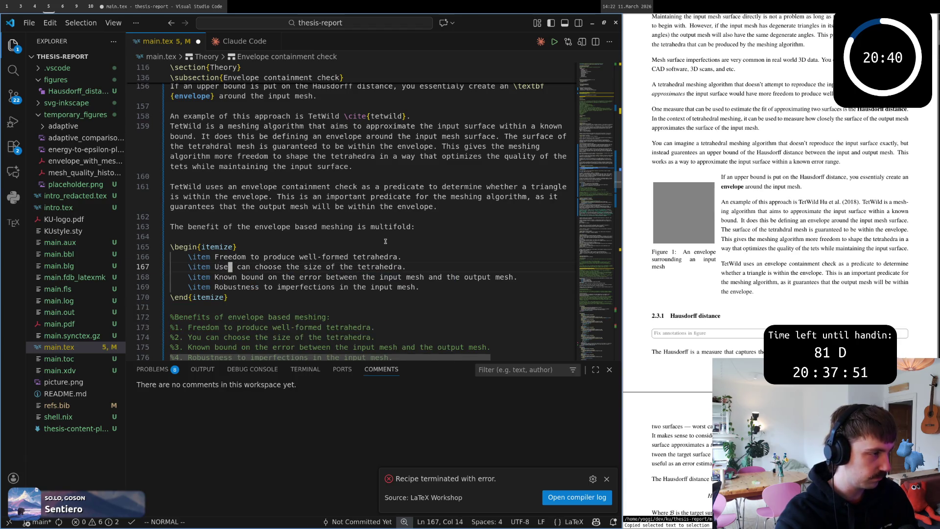
pyautogui.press('r')
pyautogui.press('r')
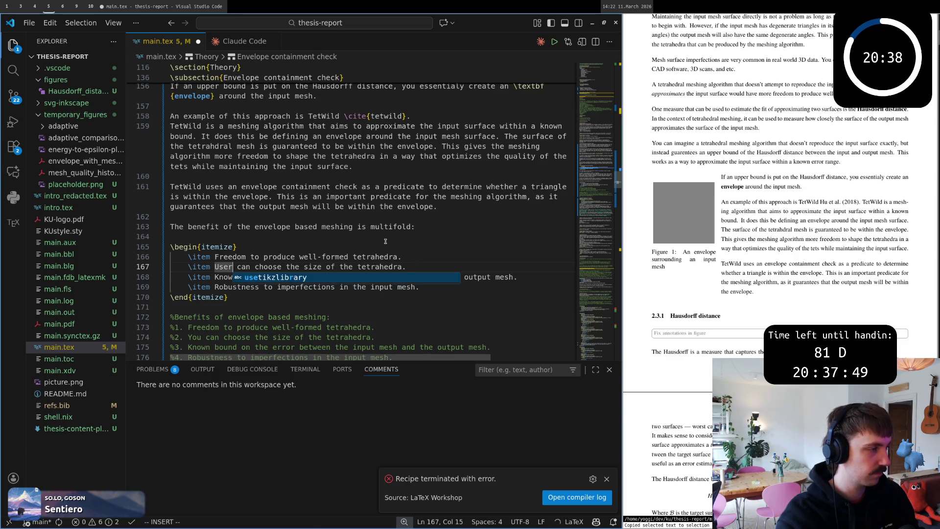
pyautogui.press('c')
pyautogui.press('w')
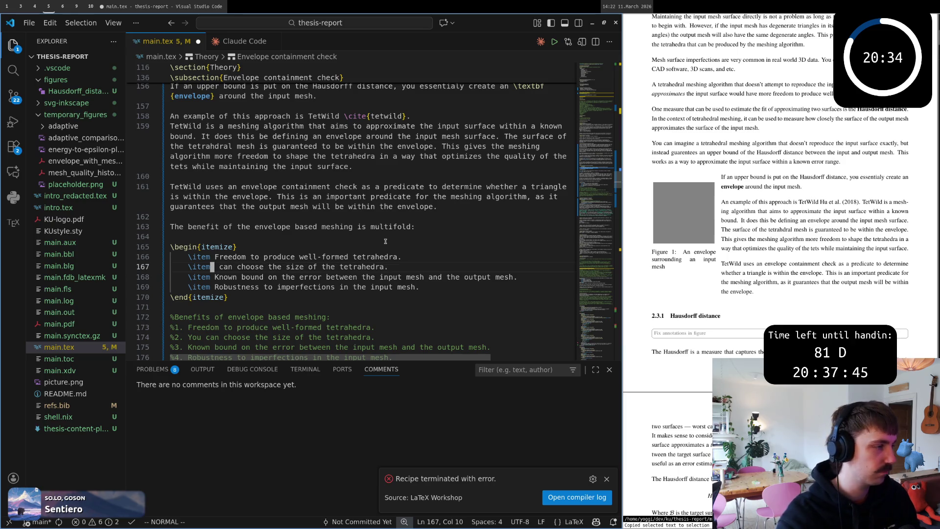
pyautogui.write('Te')
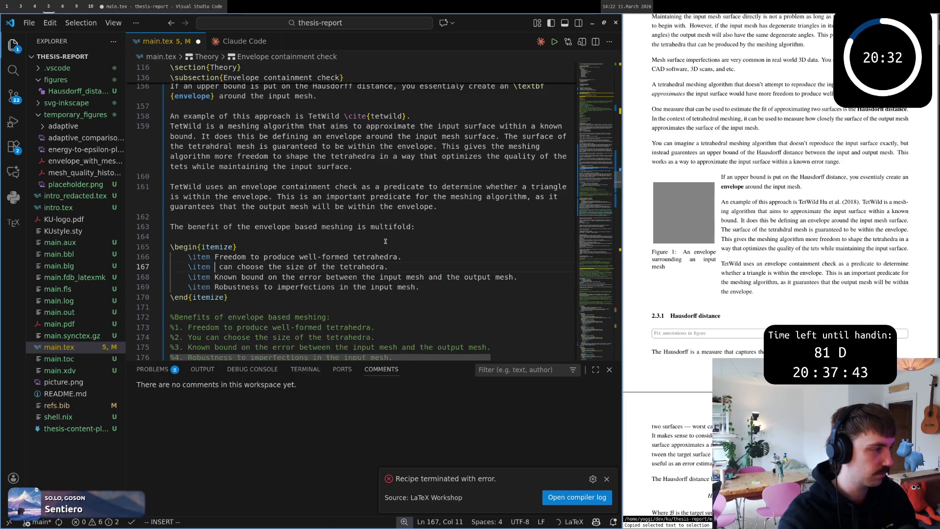
pyautogui.press('BackSpace')
pyautogui.press('Escape')
pyautogui.press('j')
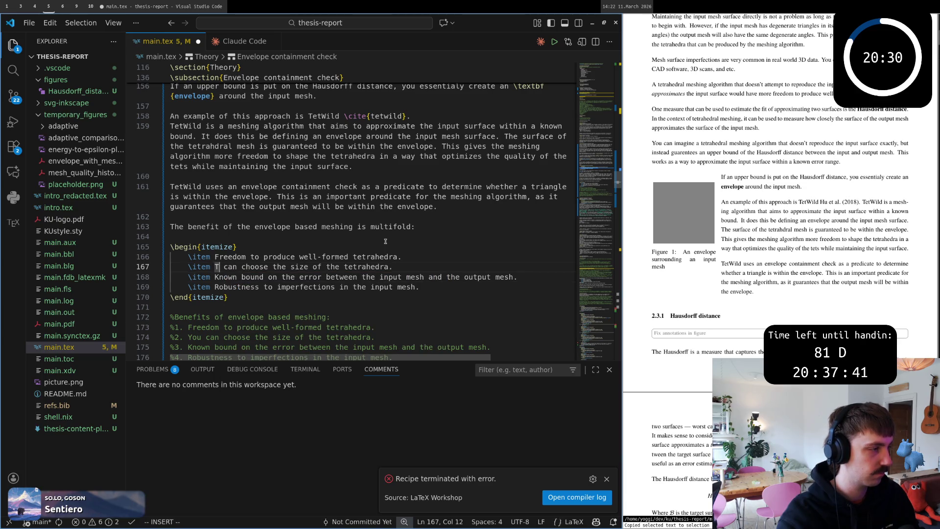
# - Delete the whole itemize block, then undo to restore it
pyautogui.press('Escape')
pyautogui.press('j')
pyautogui.press('j')
pyautogui.press('j')
pyautogui.hotkey('shift', 'v')
pyautogui.press('k')
pyautogui.press('k')
pyautogui.press('k')
pyautogui.press('k')
pyautogui.press('d')
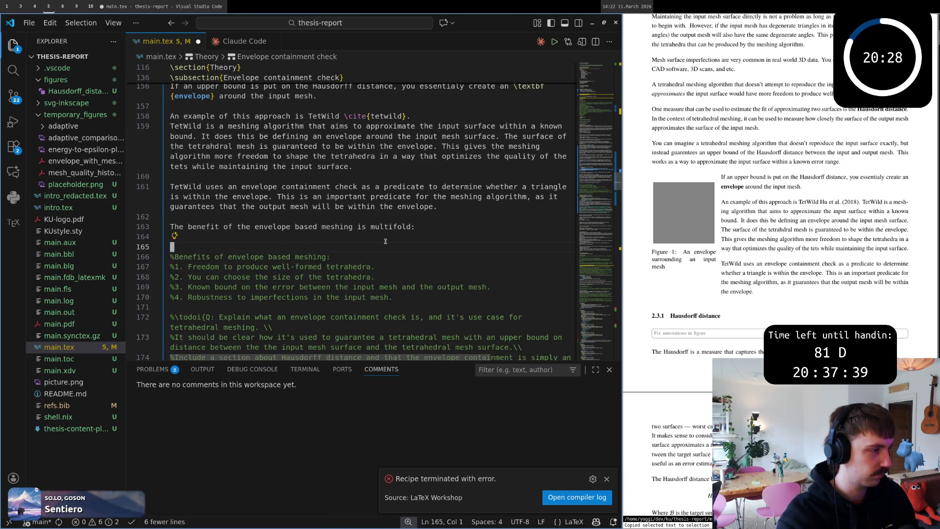
pyautogui.press('j')
pyautogui.press('u')
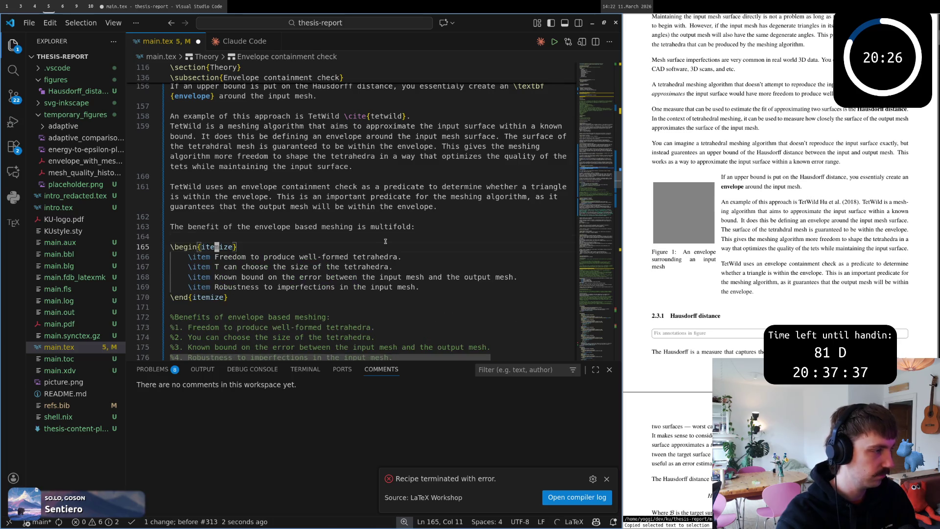
pyautogui.write('ji')
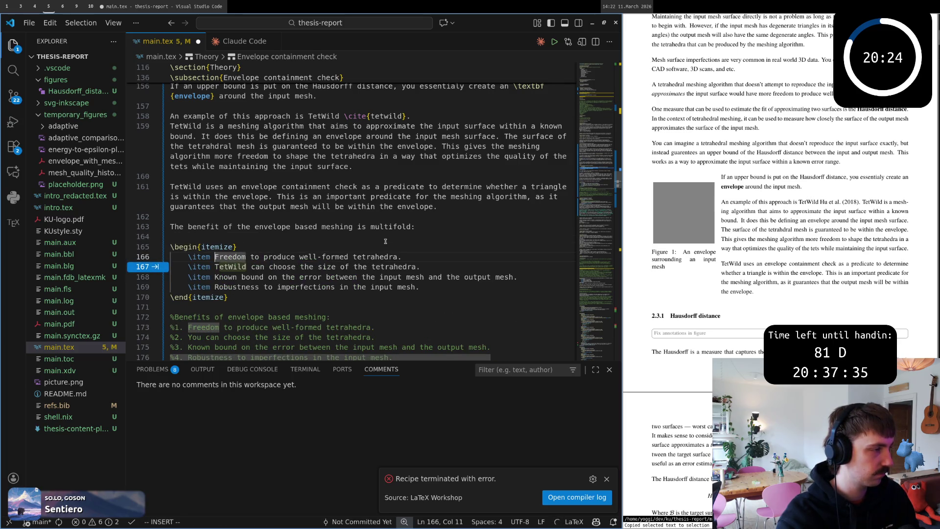
pyautogui.write('M')
# - Make the first bullet read 'It provides more freedom…' with lowercase freedom
pyautogui.press('BackSpace')
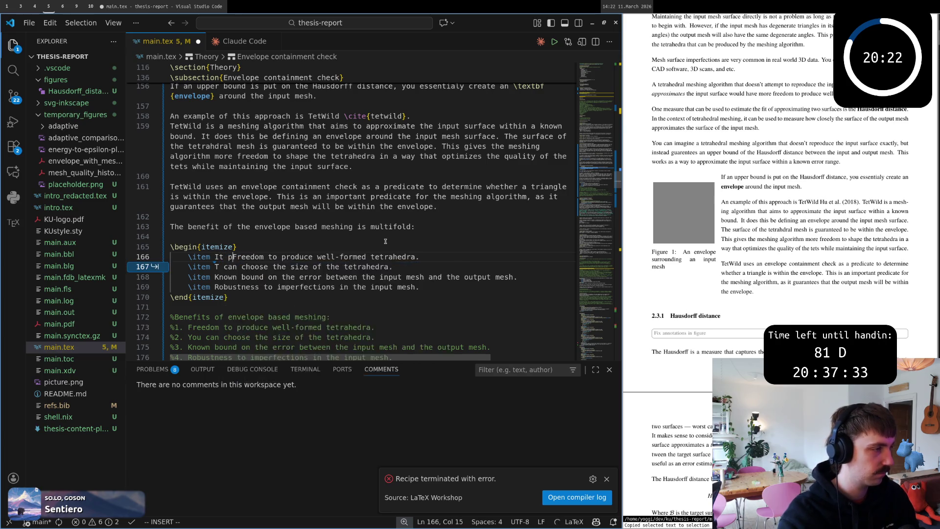
pyautogui.write('It provides ')
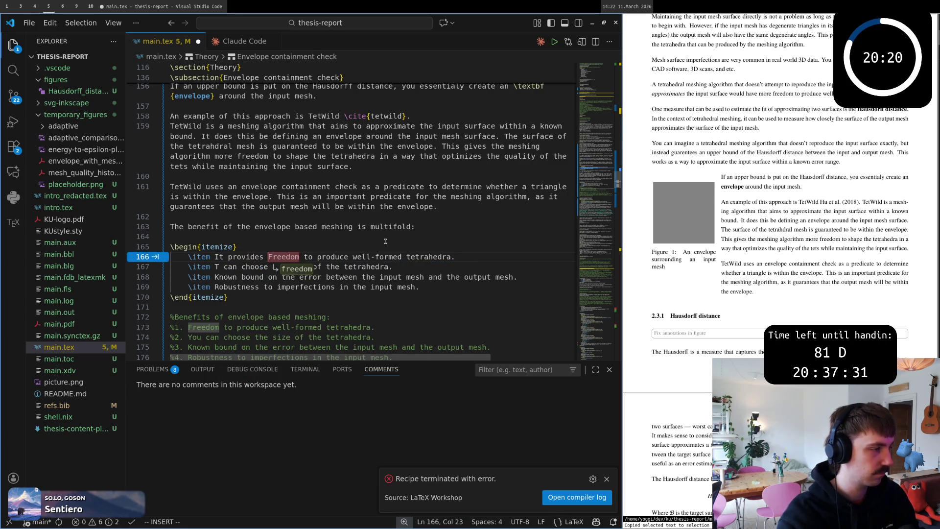
pyautogui.write('moreFreedom')
pyautogui.press('Delete')
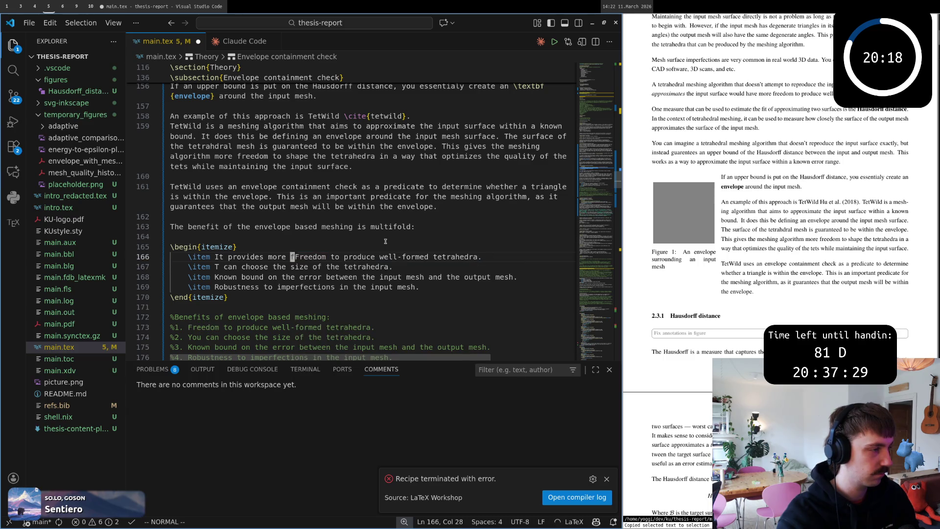
pyautogui.write('f')
pyautogui.press('Escape')
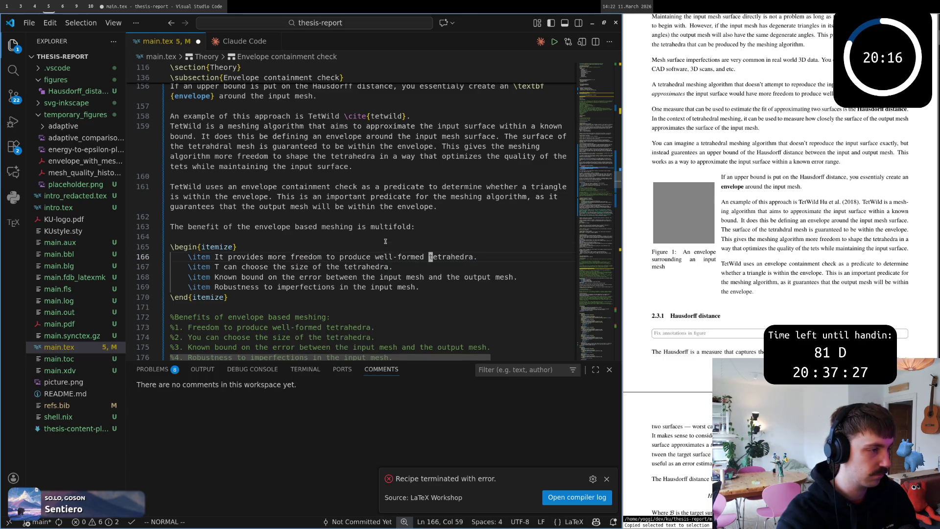
# - Rewrite the second bullet as 'It gives better control of the size…', removing 'can choose the'
pyautogui.press('^')
pyautogui.hotkey('shift', 'w')
pyautogui.press('i')
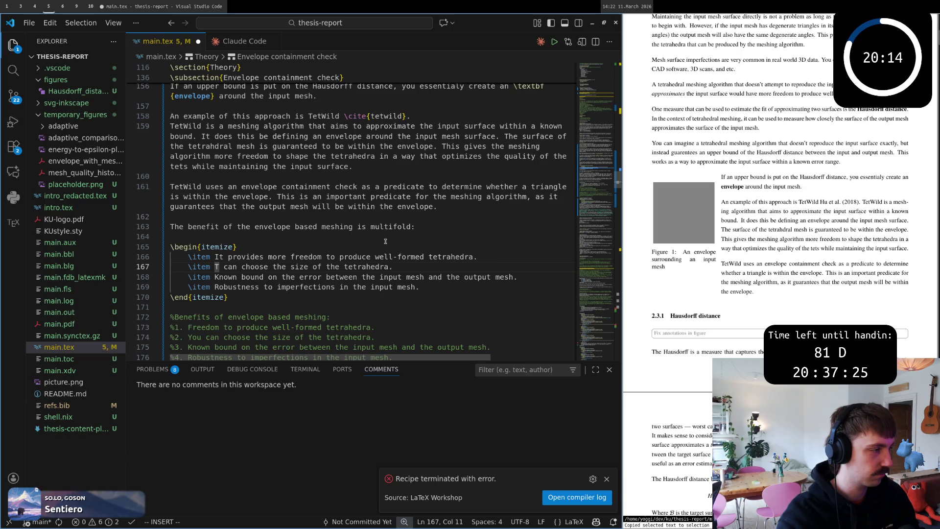
pyautogui.write('kl')
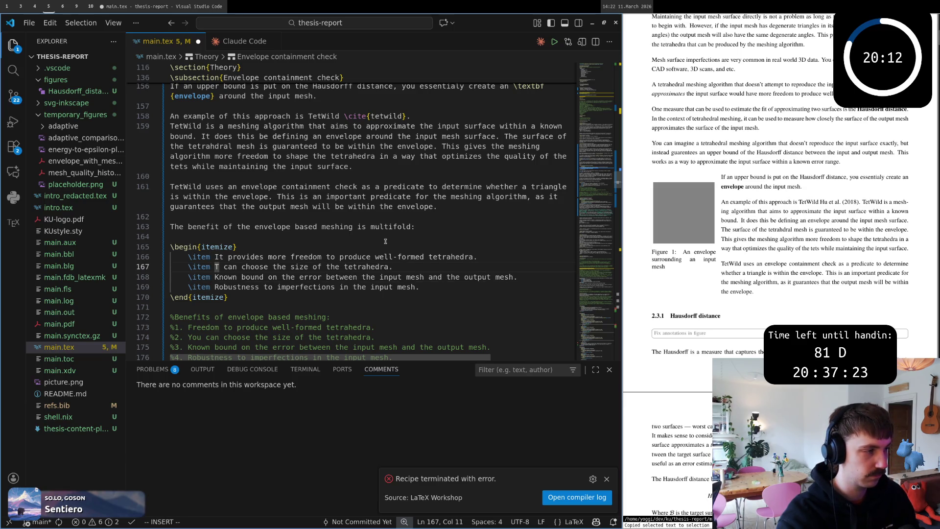
pyautogui.write('It')
pyautogui.press('Escape')
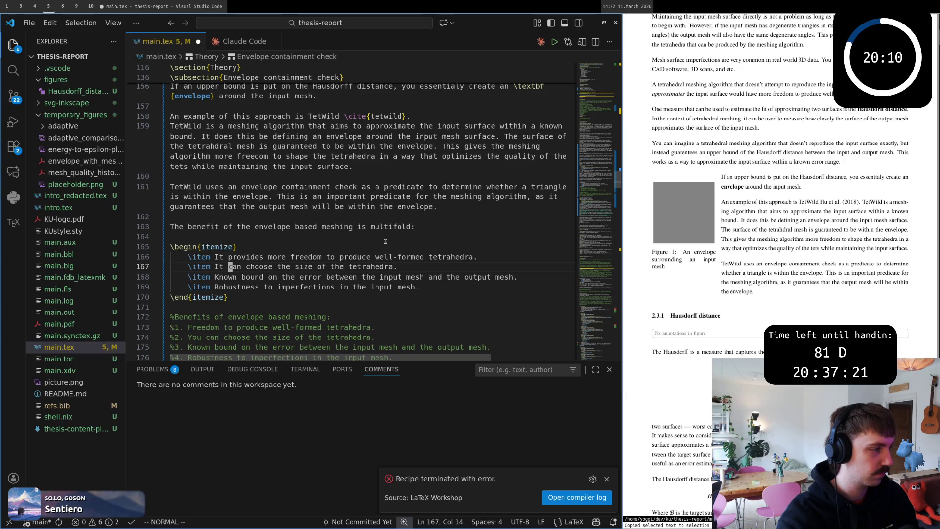
pyautogui.write('item It gives better ')
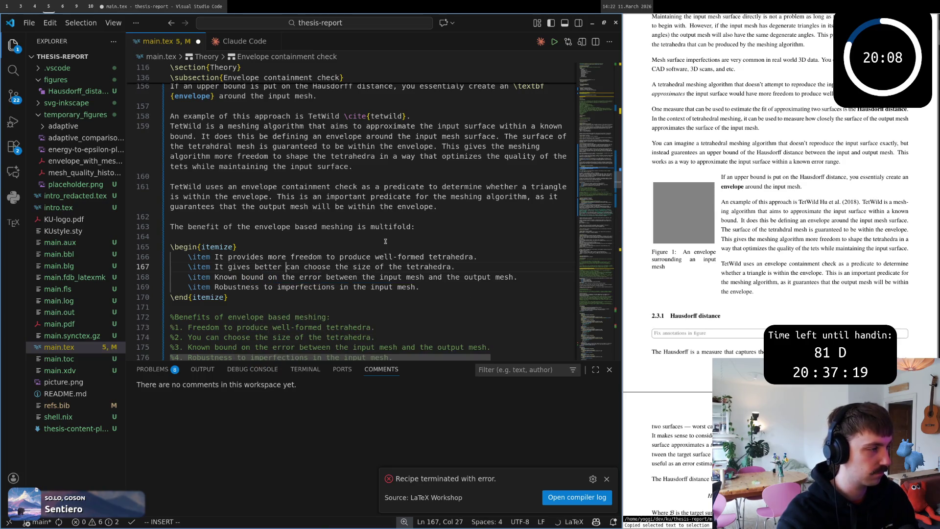
pyautogui.write('control can choose the size of the')
pyautogui.press('Escape')
pyautogui.press('w')
pyautogui.press('w')
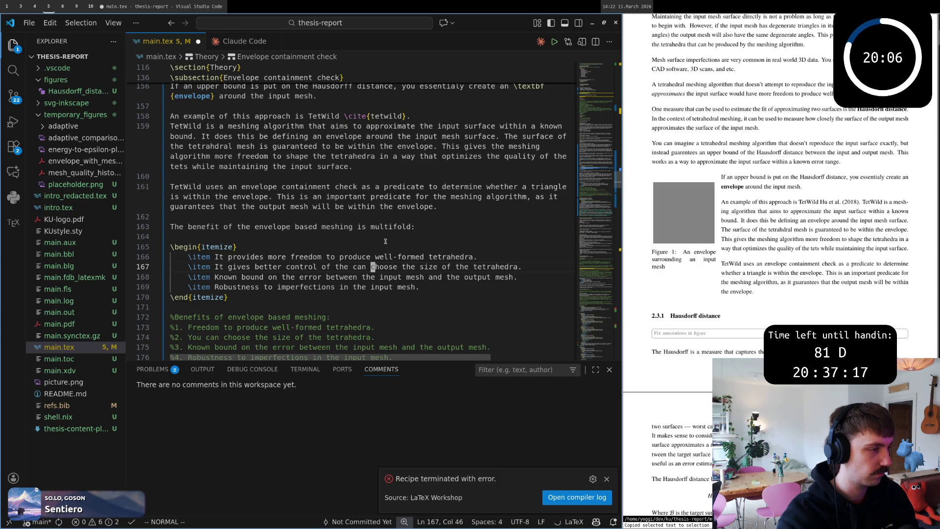
pyautogui.press('b')
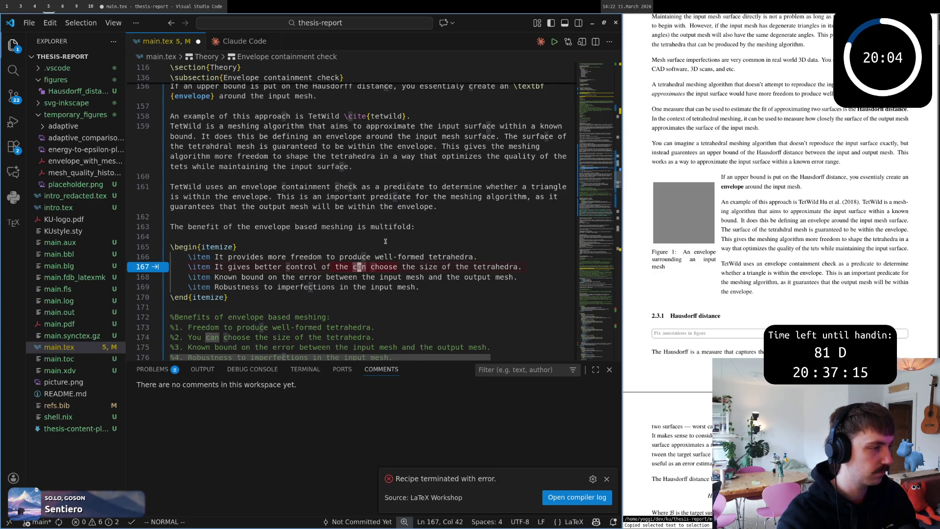
pyautogui.press('v')
pyautogui.press('w')
pyautogui.press('w')
pyautogui.press('w')
pyautogui.press('h')
pyautogui.press('d')
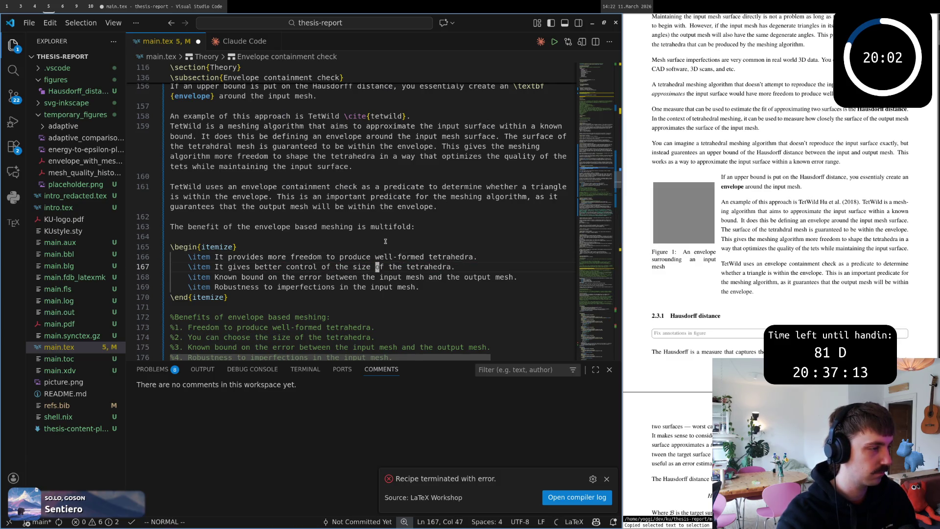
# - Delete the known-bound bullet, leaving three items
pyautogui.press('w')
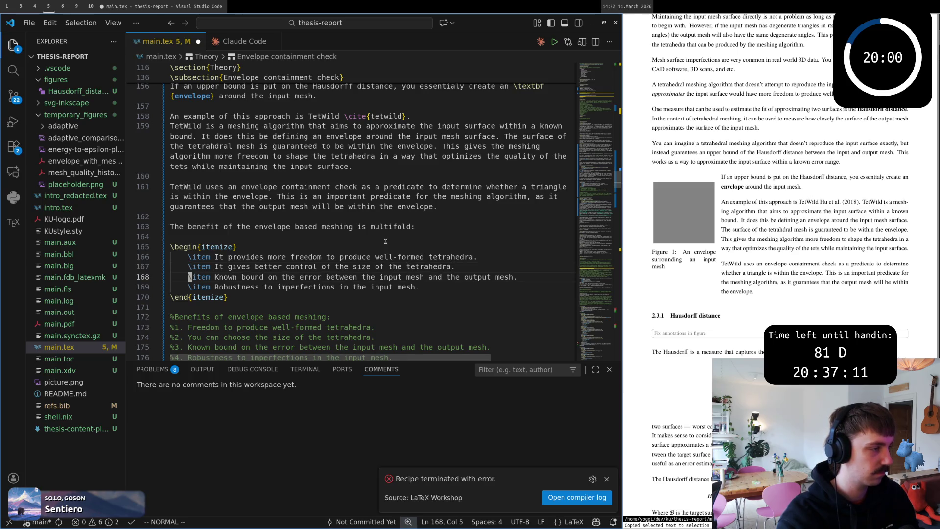
pyautogui.press('w')
pyautogui.press('w')
pyautogui.press('w')
pyautogui.press('^')
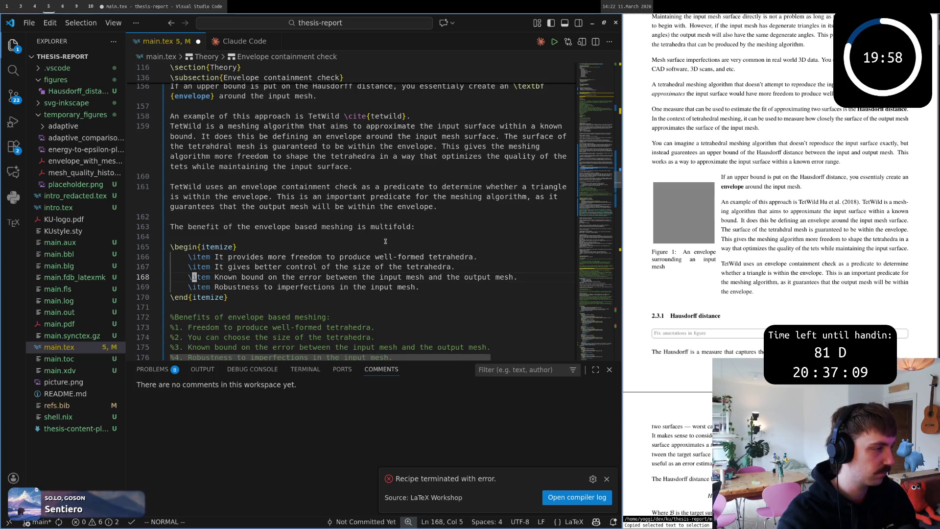
pyautogui.press('w')
pyautogui.press('w')
pyautogui.press('j')
pyautogui.press('k')
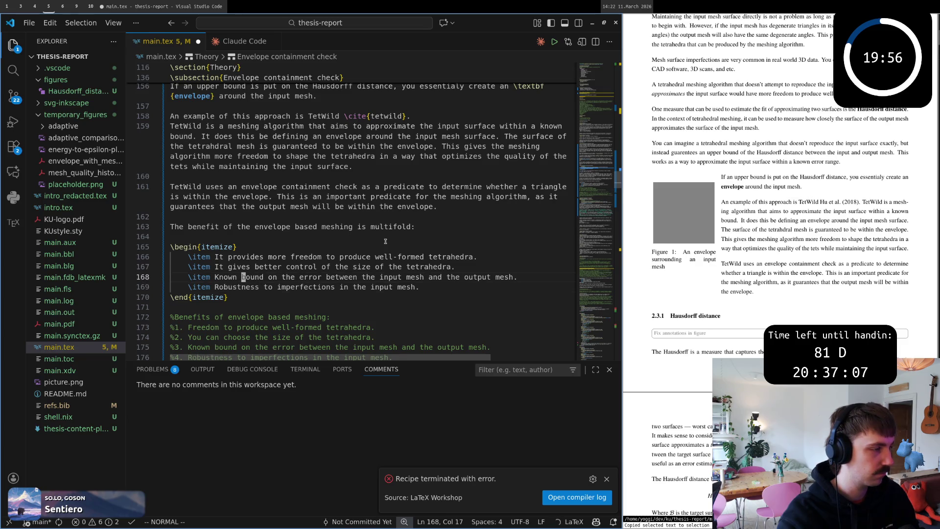
pyautogui.press('d')
pyautogui.press('d')
pyautogui.press('w')
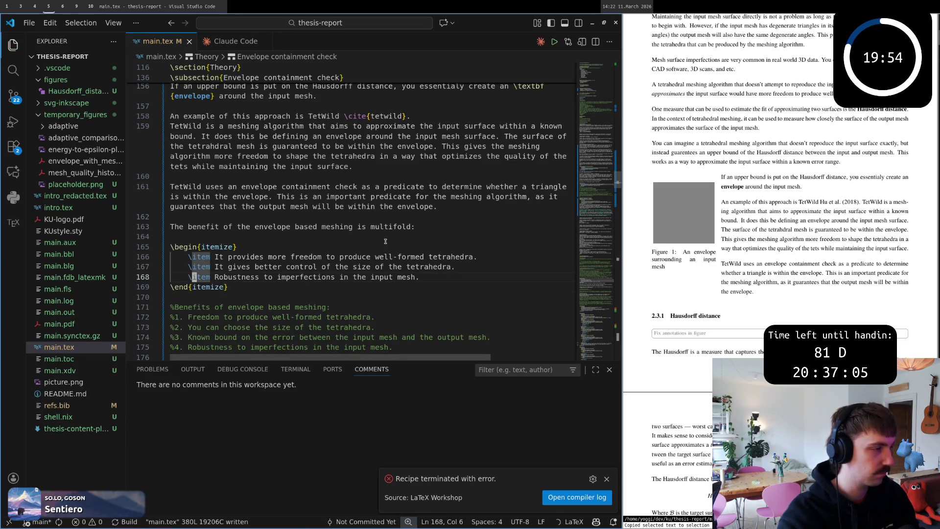
# - Remove the blank line above \begin{itemize} and the commented %Benefits notes below the list
pyautogui.press('k')
pyautogui.press('k')
pyautogui.press('k')
pyautogui.press('k')
pyautogui.press('d')
pyautogui.press('d')
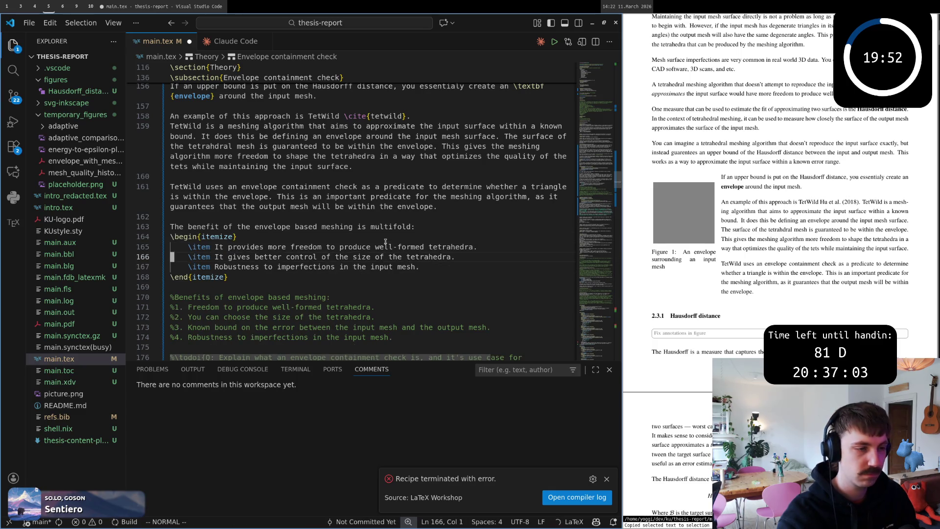
pyautogui.press('j')
pyautogui.press('j')
pyautogui.press('j')
pyautogui.hotkey('shift', 'v')
pyautogui.press('j')
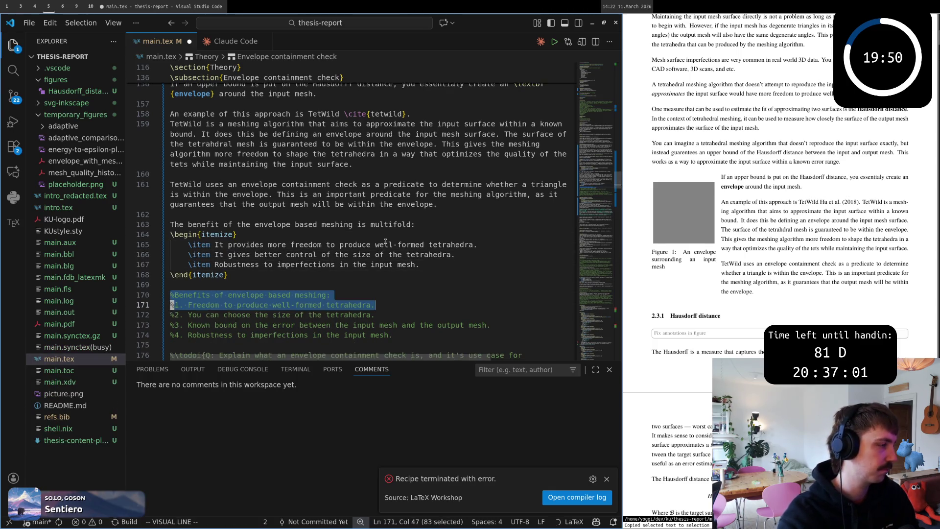
pyautogui.press('j')
pyautogui.press('j')
pyautogui.press('j')
pyautogui.press('d')
pyautogui.press('k')
pyautogui.press('k')
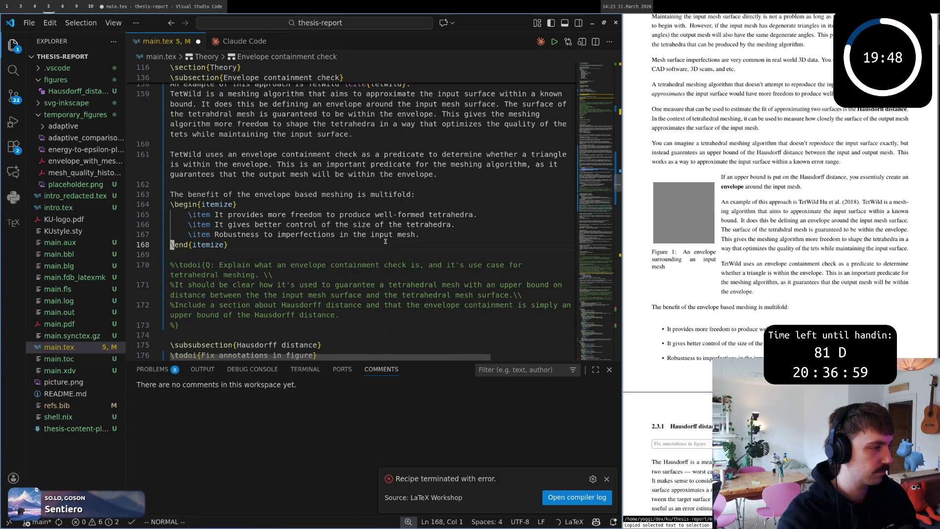
# - Add empty lines after the itemize list
pyautogui.press('o')
pyautogui.press('Return')
pyautogui.press('Escape')
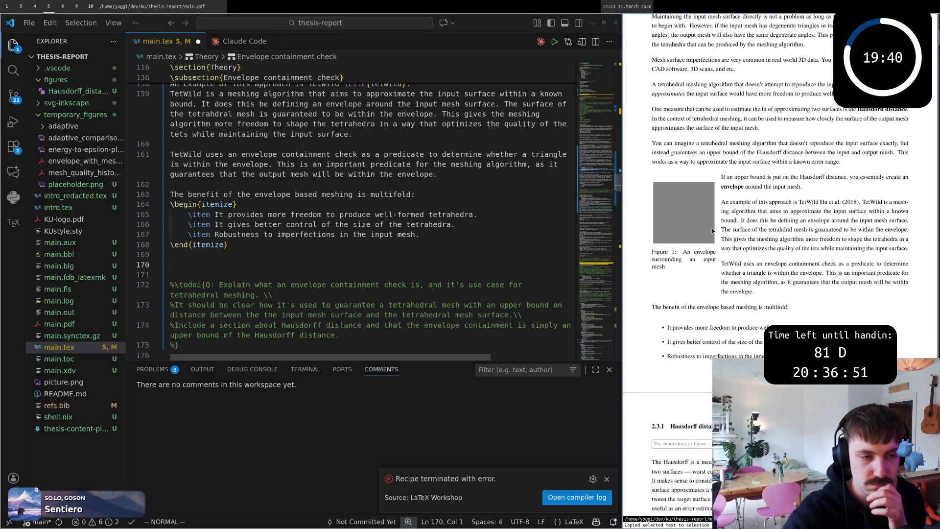
pyautogui.keyDown('ctrl'); pyautogui.click(775, 309); pyautogui.keyUp('ctrl')
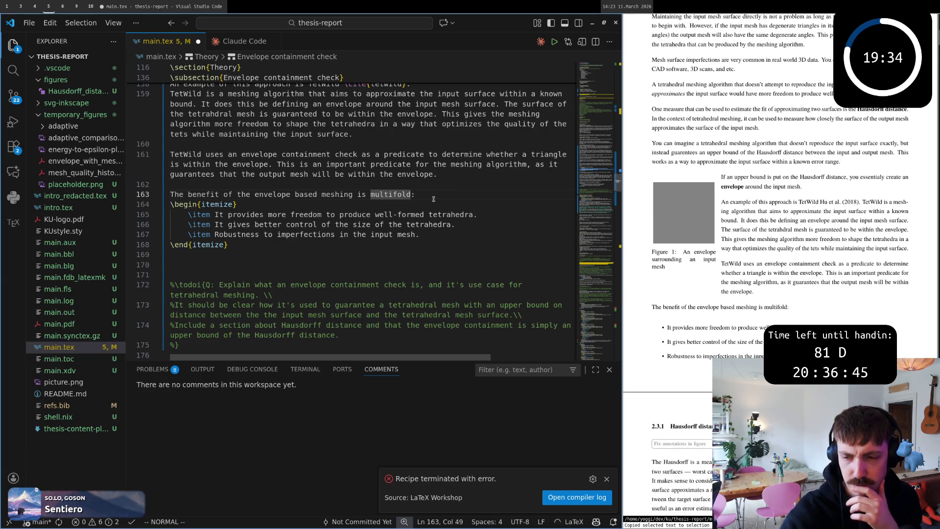
pyautogui.click(247, 253)
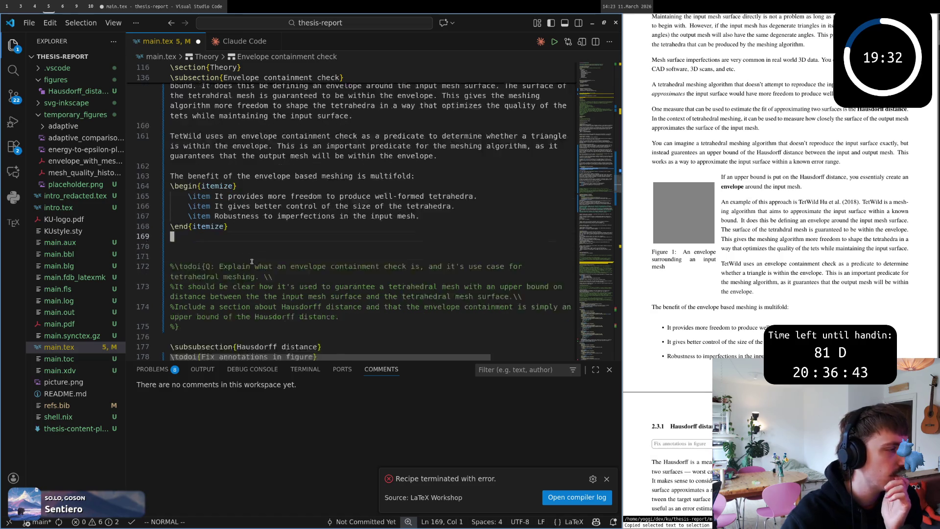
pyautogui.scroll(-2, 262, 253)
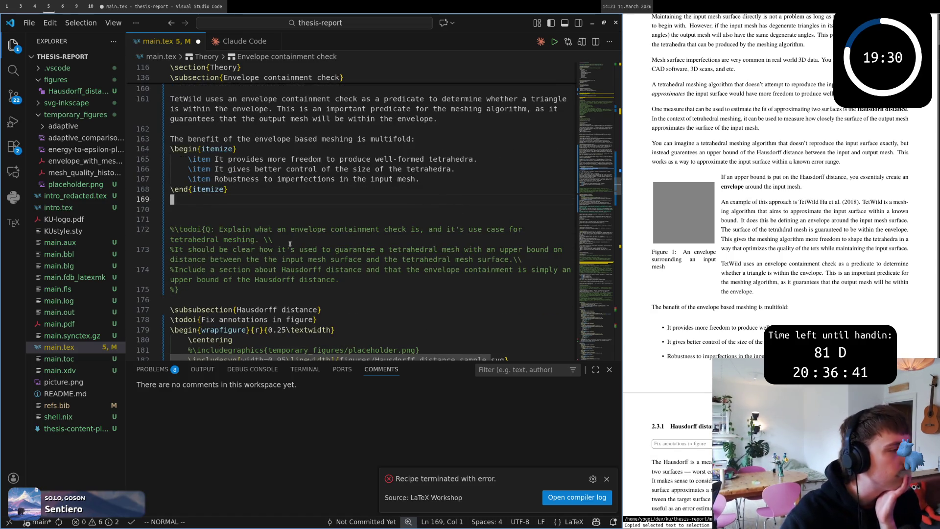
pyautogui.click(315, 269)
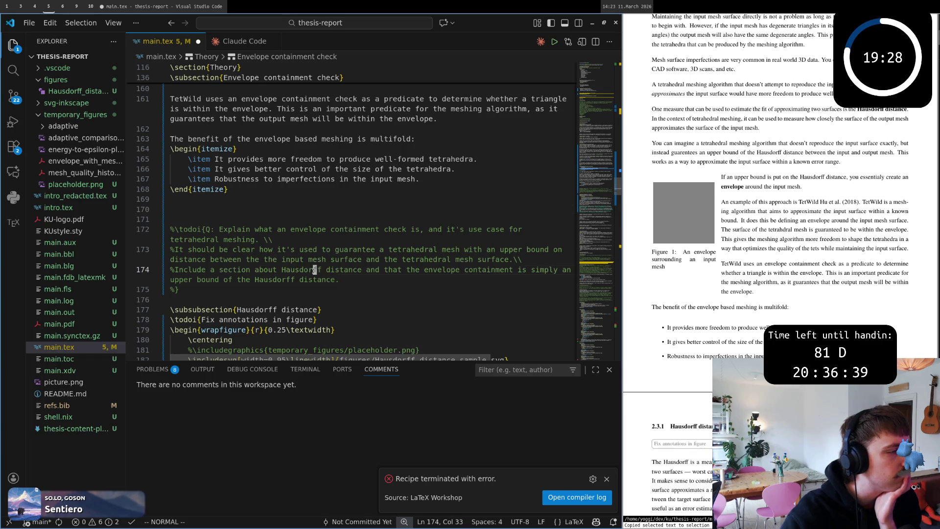
pyautogui.press('k')
pyautogui.press('k')
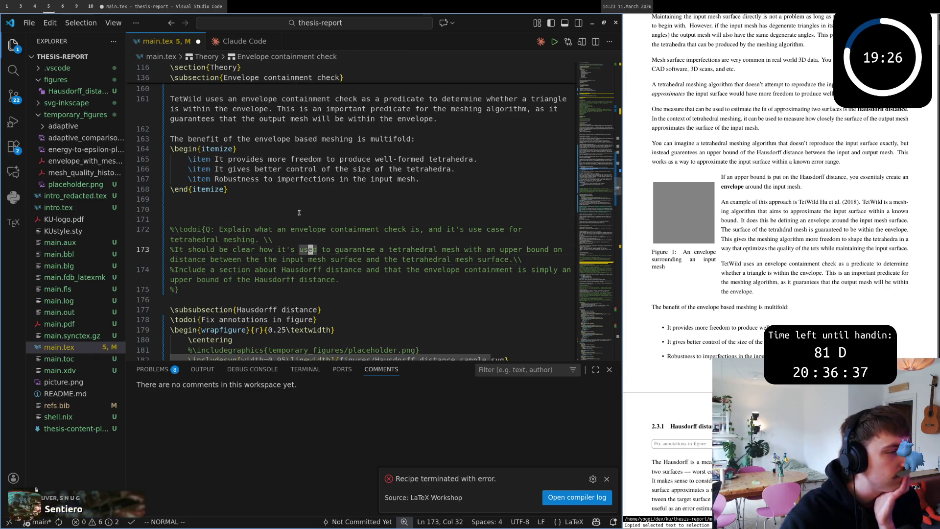
pyautogui.scroll(1, 298, 284)
pyautogui.scroll(1, 298, 284)
pyautogui.scroll(1, 298, 286)
pyautogui.scroll(1, 296, 291)
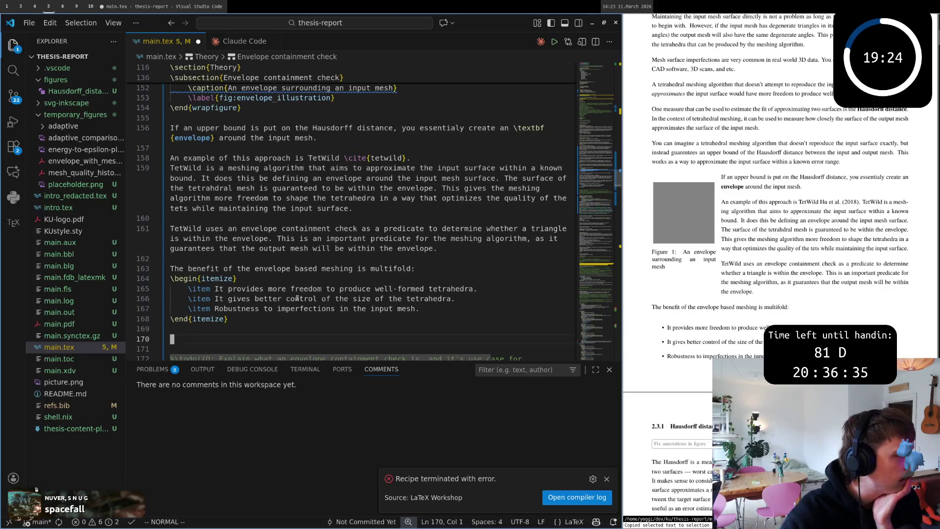
pyautogui.scroll(1, 296, 297)
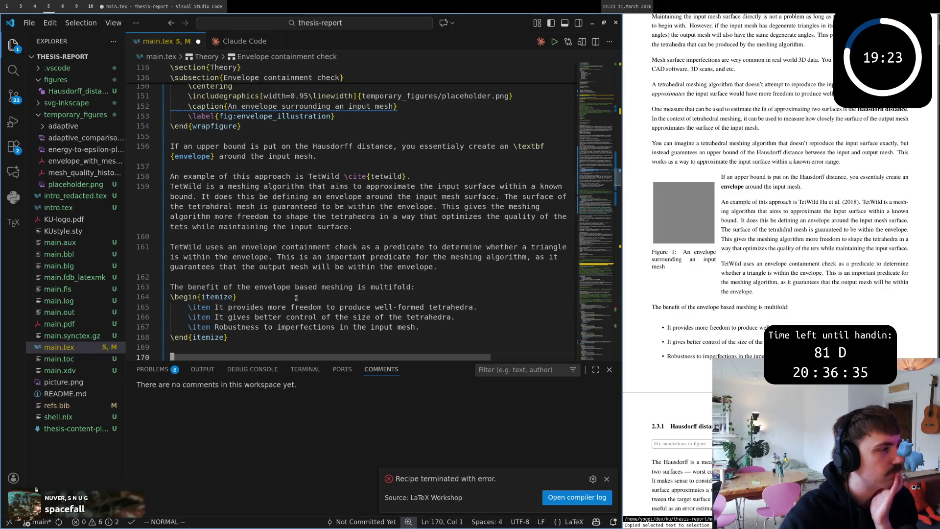
pyautogui.click(241, 247)
pyautogui.click(242, 219)
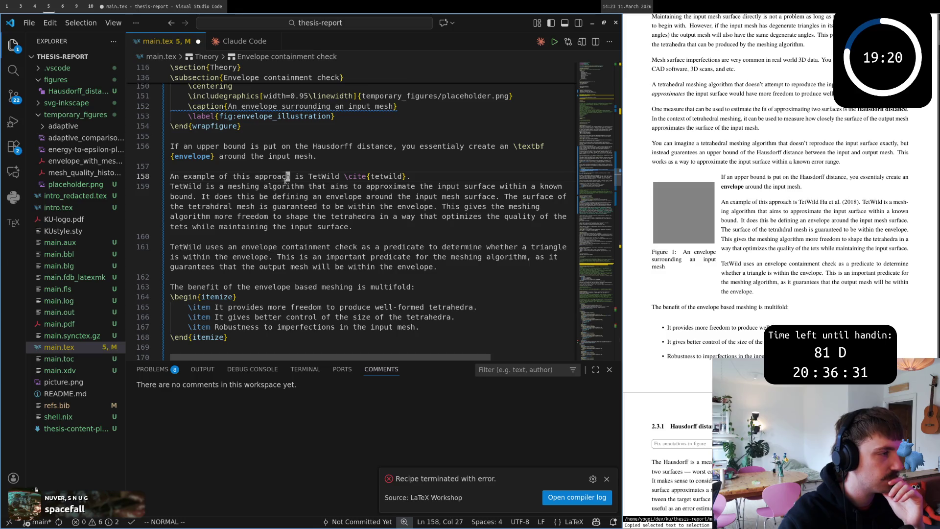
pyautogui.click(282, 186)
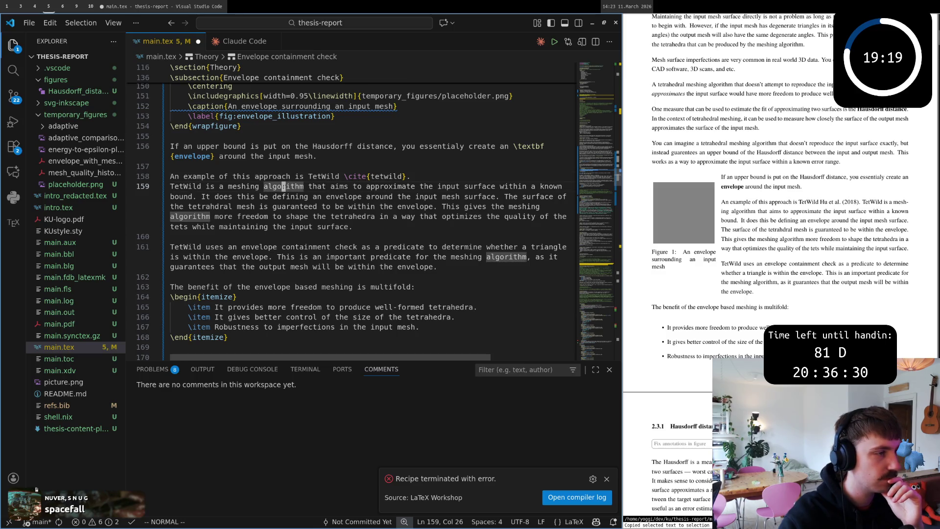
pyautogui.click(292, 208)
pyautogui.click(311, 207)
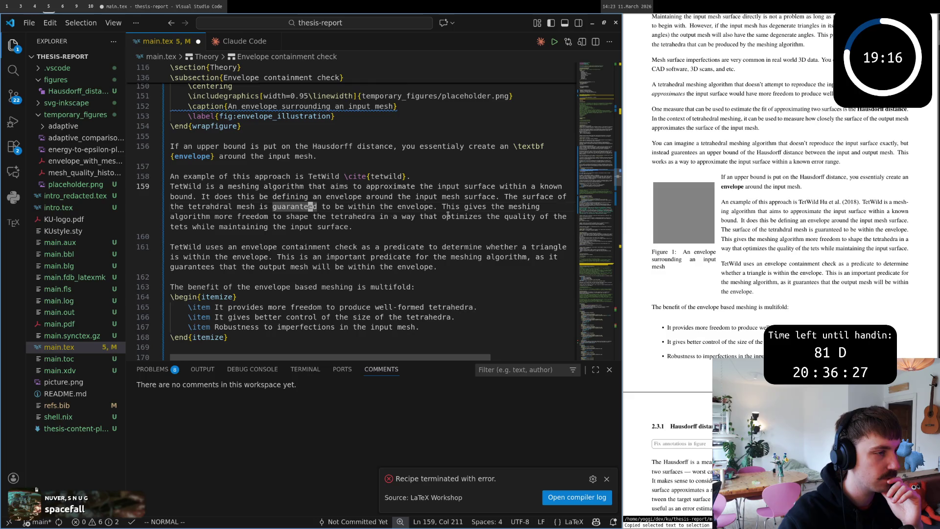
pyautogui.click(415, 231)
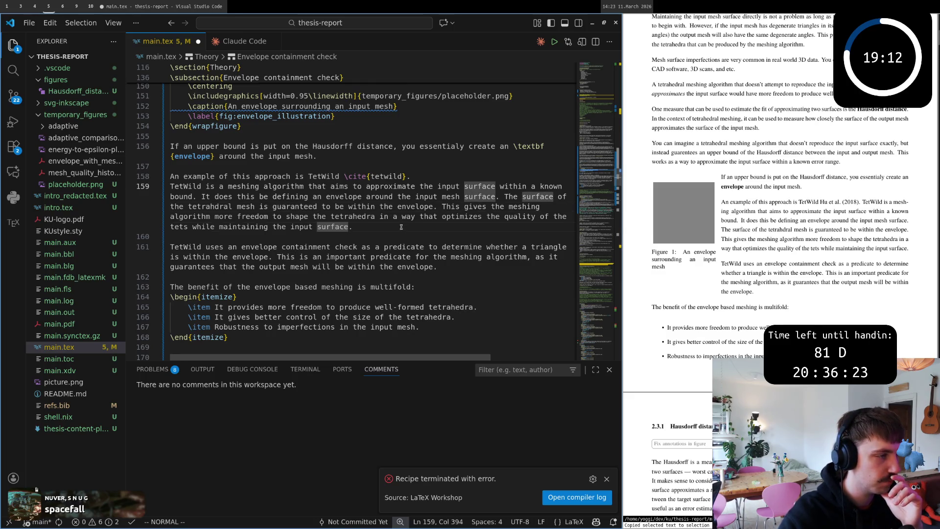
pyautogui.click(398, 256)
pyautogui.press('$')
pyautogui.scroll(-5, 389, 261)
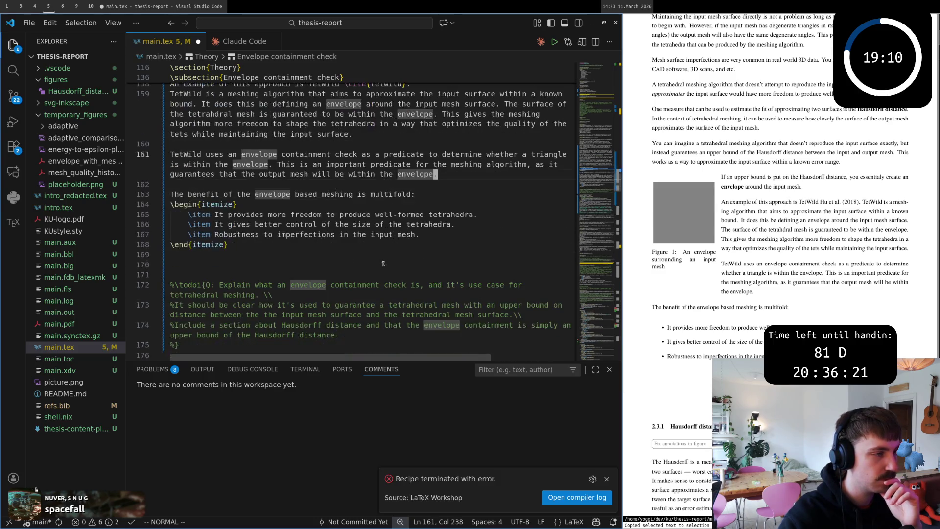
pyautogui.scroll(-1, 383, 263)
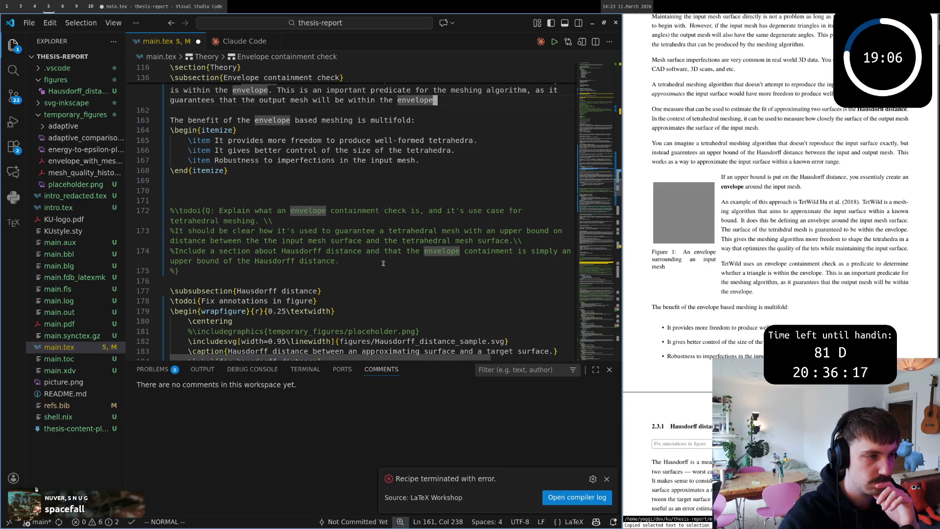
pyautogui.scroll(-2, 383, 262)
pyautogui.scroll(-1, 383, 263)
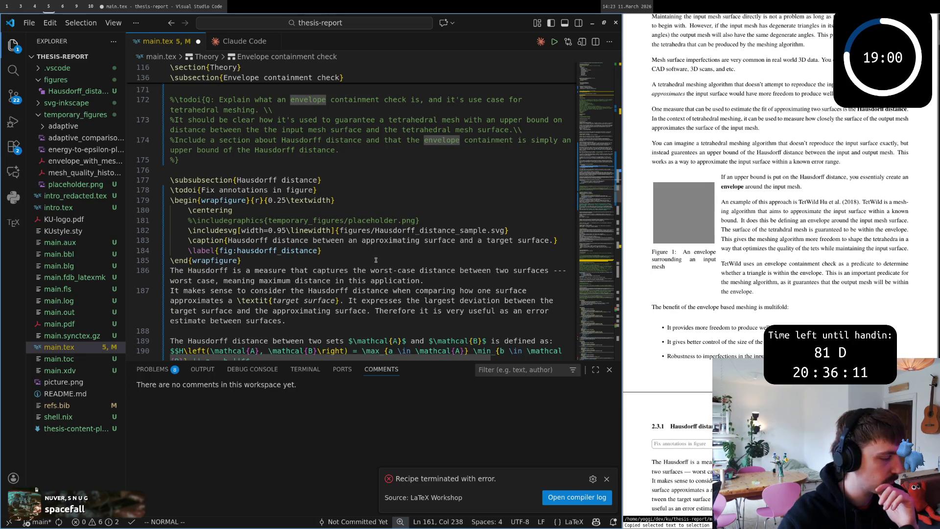
pyautogui.press('u')
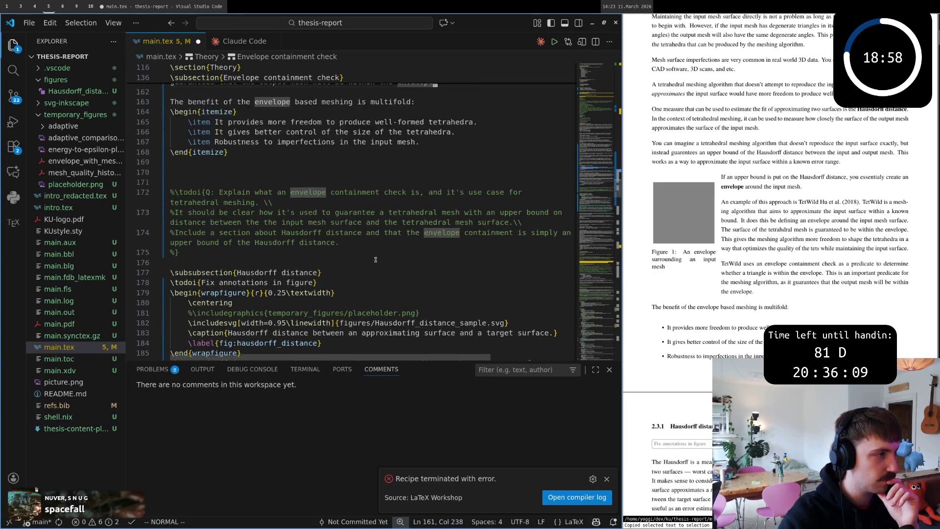
pyautogui.scroll(3, 337, 289)
pyautogui.scroll(3, 337, 289)
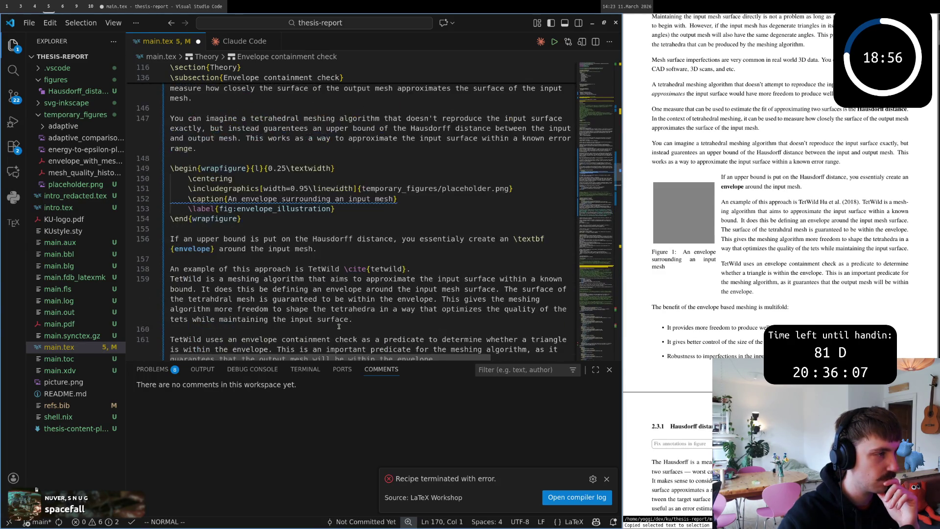
pyautogui.scroll(3, 338, 293)
pyautogui.scroll(-5, 340, 323)
pyautogui.scroll(-3, 339, 326)
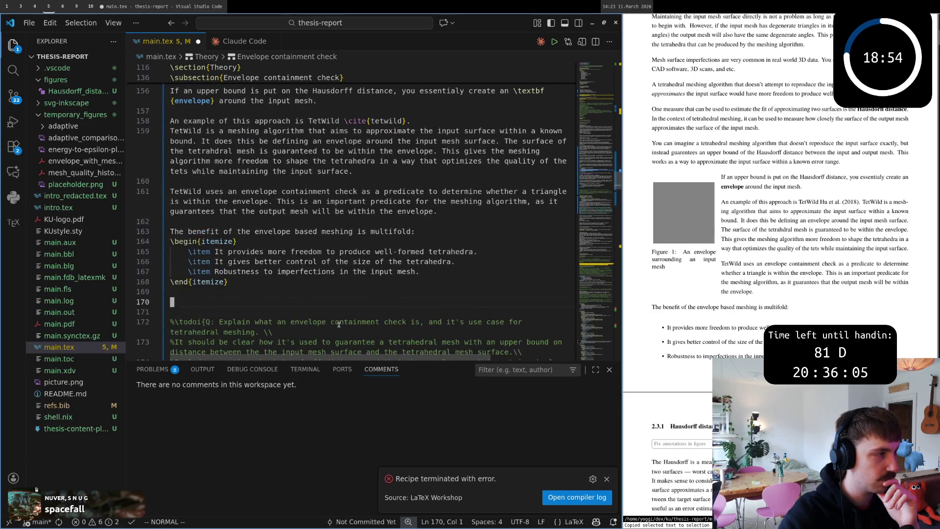
pyautogui.scroll(3, 339, 326)
pyautogui.scroll(-5, 769, 282)
pyautogui.scroll(-3, 770, 281)
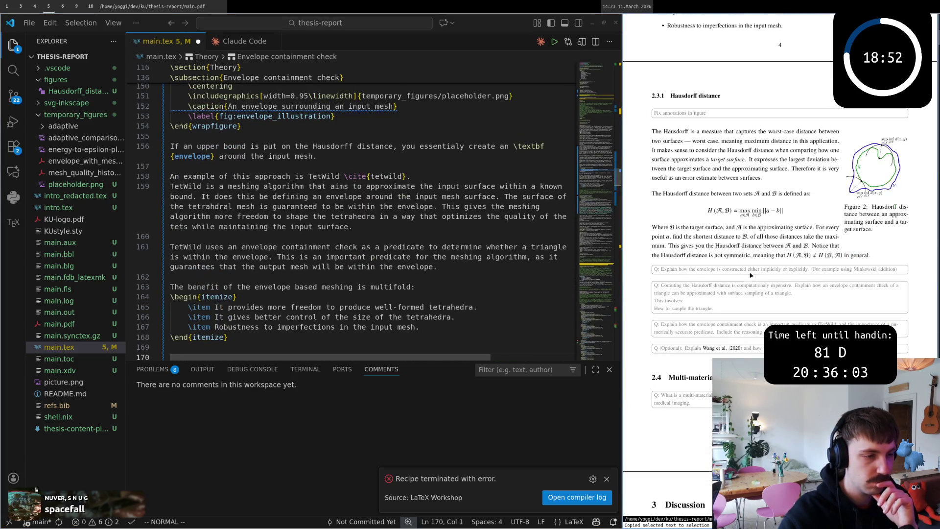
pyautogui.scroll(7, 769, 281)
pyautogui.scroll(3, 769, 282)
pyautogui.scroll(3, 769, 282)
pyautogui.scroll(-2, 770, 281)
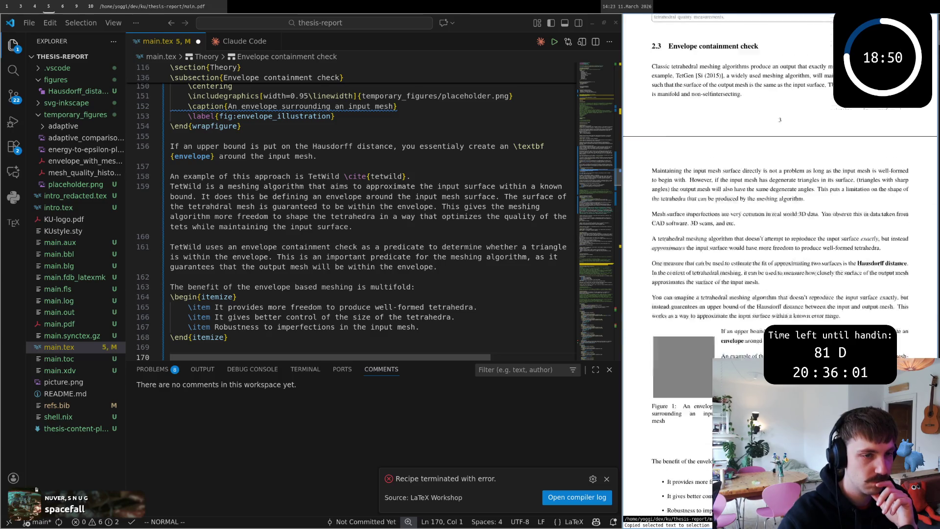
pyautogui.scroll(-3, 770, 281)
pyautogui.scroll(-4, 769, 281)
pyautogui.scroll(-5, 780, 265)
pyautogui.scroll(-1, 779, 265)
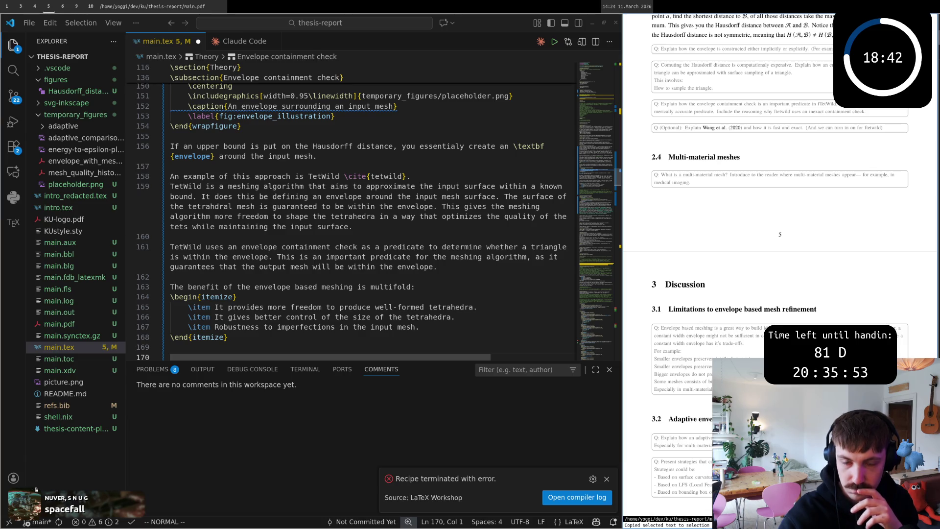
pyautogui.scroll(2, 780, 265)
pyautogui.scroll(3, 780, 265)
pyautogui.scroll(3, 780, 264)
pyautogui.scroll(3, 780, 264)
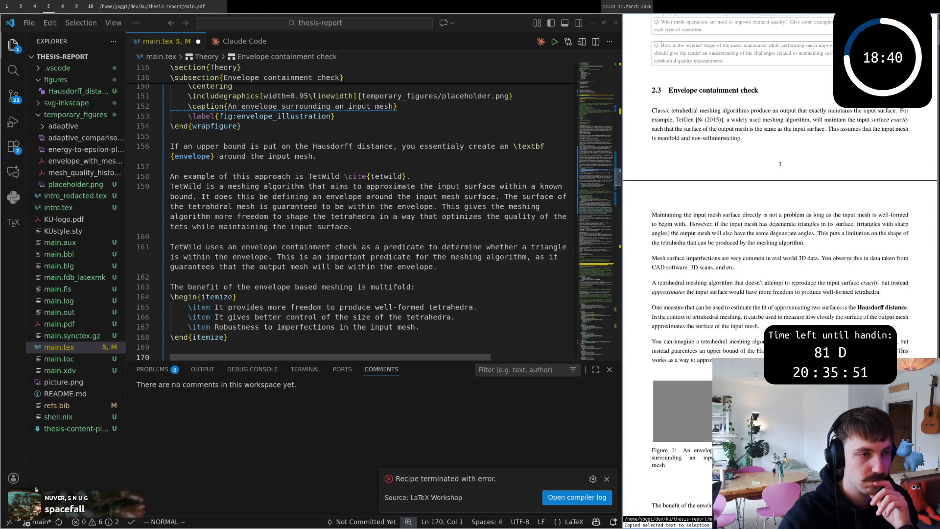
pyautogui.scroll(3, 780, 264)
pyautogui.scroll(1, 780, 264)
pyautogui.scroll(1, 779, 265)
pyautogui.scroll(1, 780, 264)
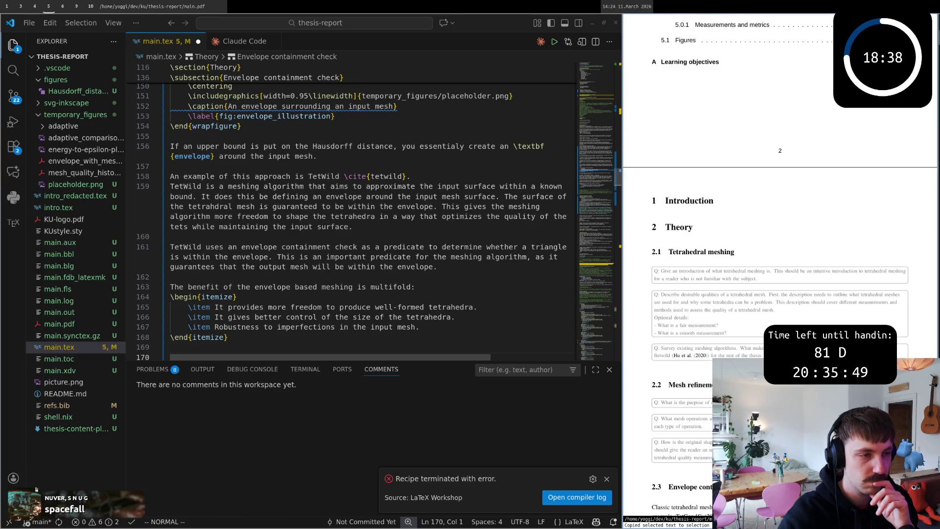
pyautogui.scroll(-2, 767, 328)
pyautogui.scroll(-3, 766, 324)
pyautogui.scroll(-4, 765, 324)
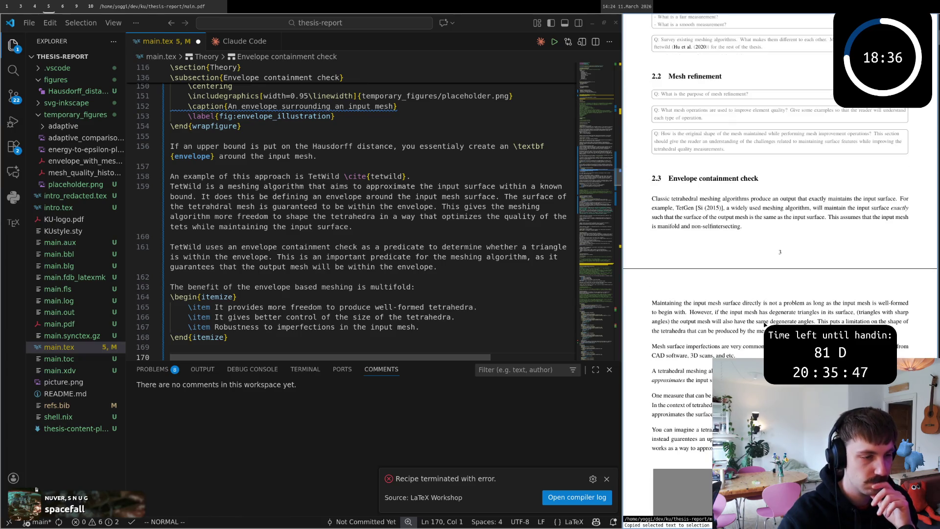
pyautogui.scroll(-5, 766, 324)
pyautogui.scroll(-5, 766, 324)
pyautogui.scroll(-3, 765, 324)
pyautogui.scroll(-5, 764, 324)
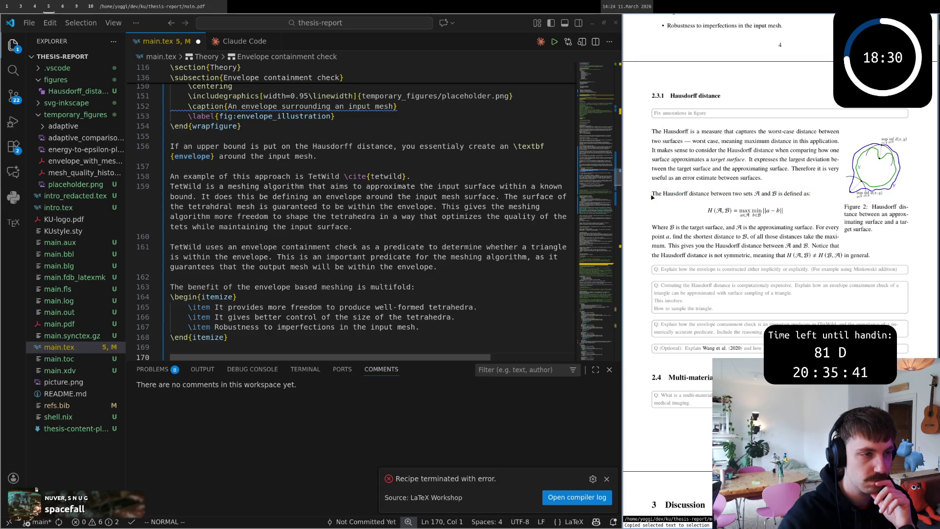
pyautogui.moveTo(660, 193); pyautogui.dragTo(801, 193)
pyautogui.scroll(-5, 781, 221)
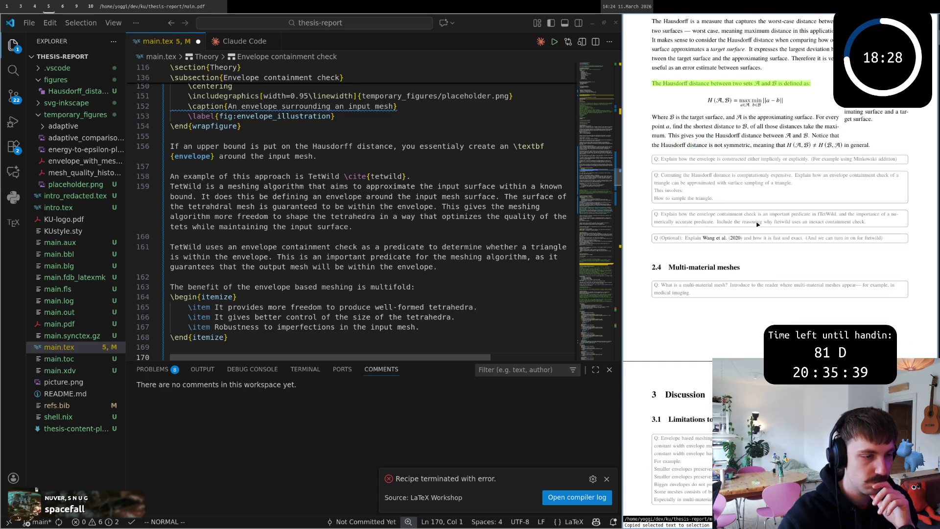
pyautogui.scroll(-1, 757, 224)
pyautogui.scroll(-3, 756, 224)
pyautogui.scroll(5, 757, 224)
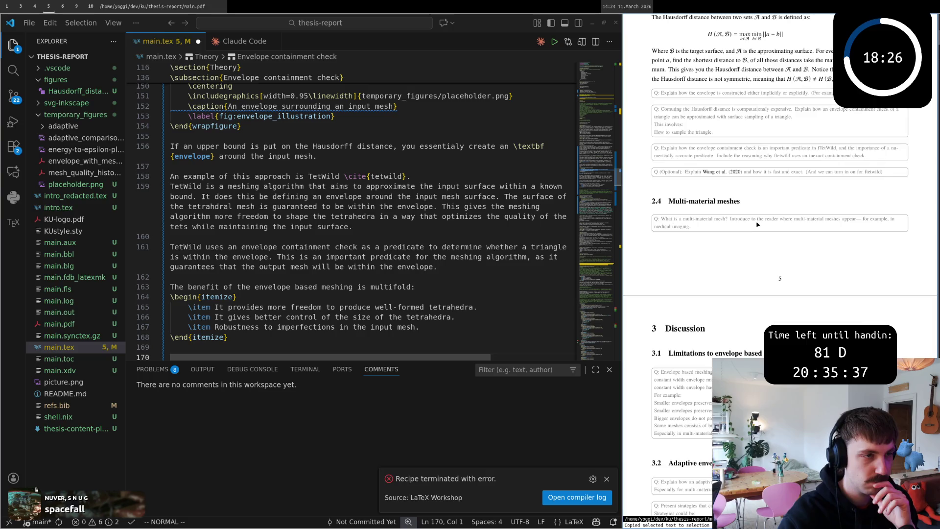
pyautogui.scroll(4, 756, 224)
pyautogui.scroll(1, 757, 224)
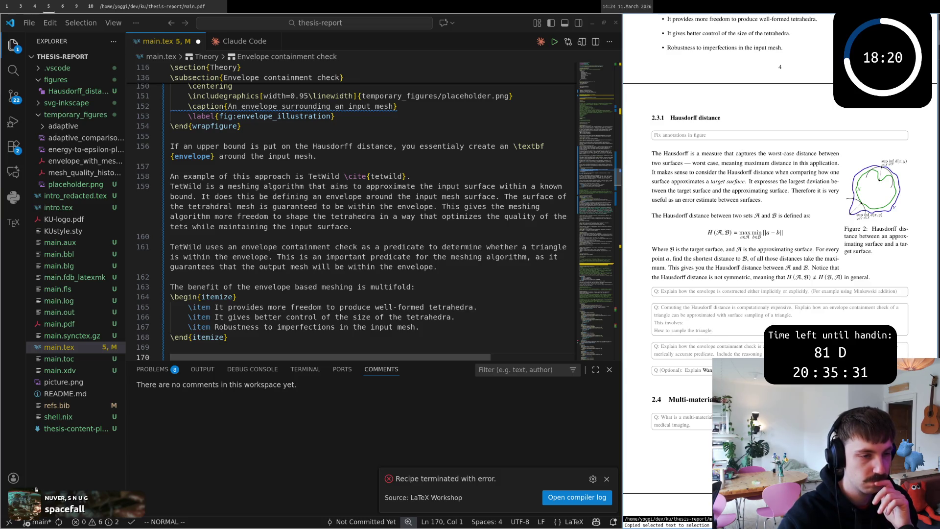
pyautogui.scroll(2, 751, 338)
pyautogui.scroll(2, 751, 339)
pyautogui.scroll(1, 751, 338)
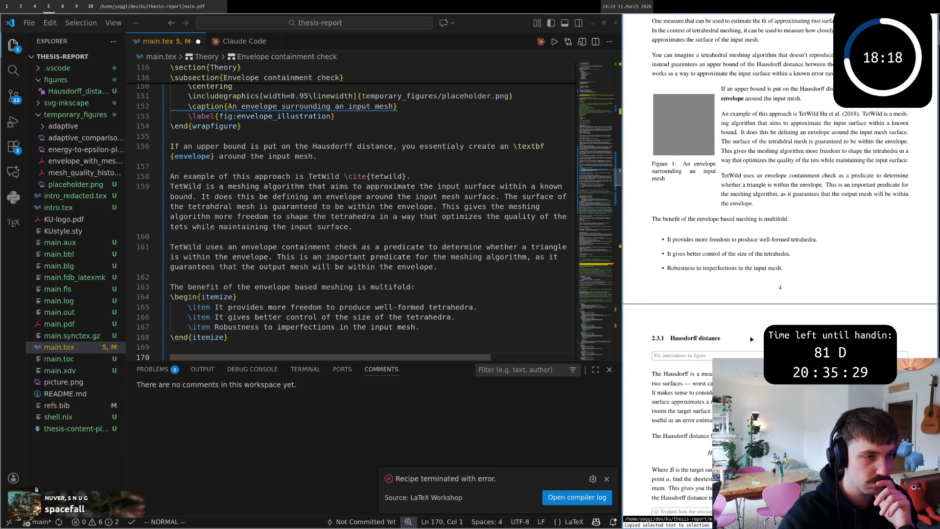
pyautogui.scroll(2, 751, 338)
pyautogui.moveTo(662, 285); pyautogui.dragTo(731, 313)
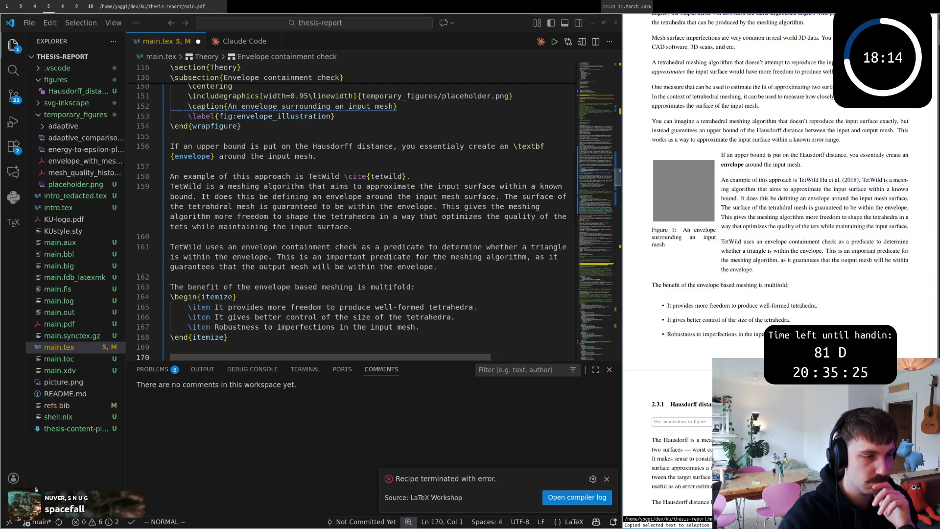
pyautogui.moveTo(731, 314); pyautogui.dragTo(753, 334)
pyautogui.keyDown('ctrl'); pyautogui.click(753, 334); pyautogui.keyUp('ctrl')
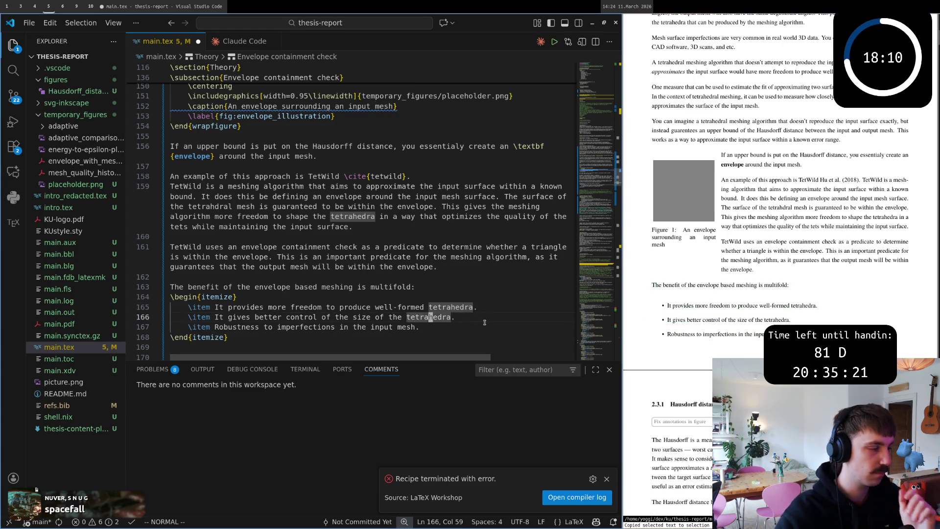
pyautogui.scroll(-1, 470, 317)
pyautogui.write('kcw')
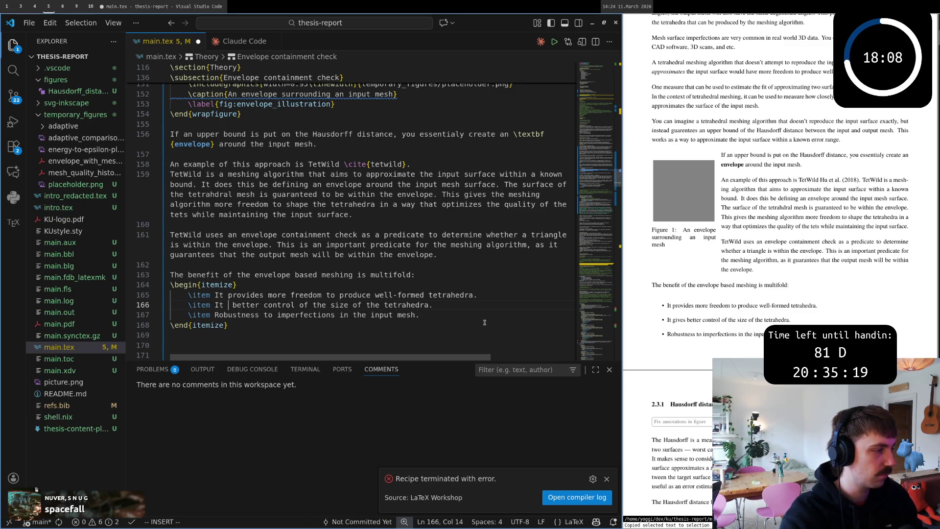
pyautogui.write('allows more')
# - Reword the second bullet to end with 'The user can specify the resolution of the mesh.'
pyautogui.press('Escape')
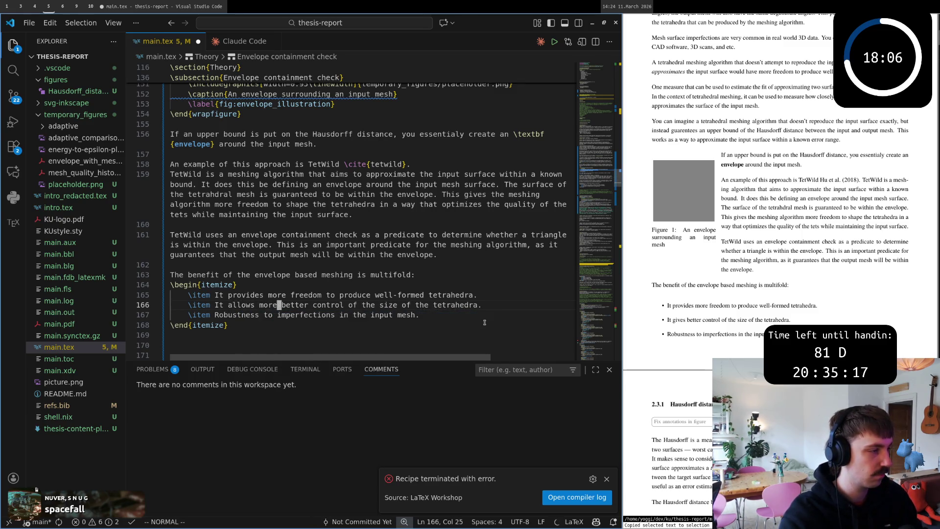
pyautogui.press('w')
pyautogui.press('d')
pyautogui.press('w')
pyautogui.press('w')
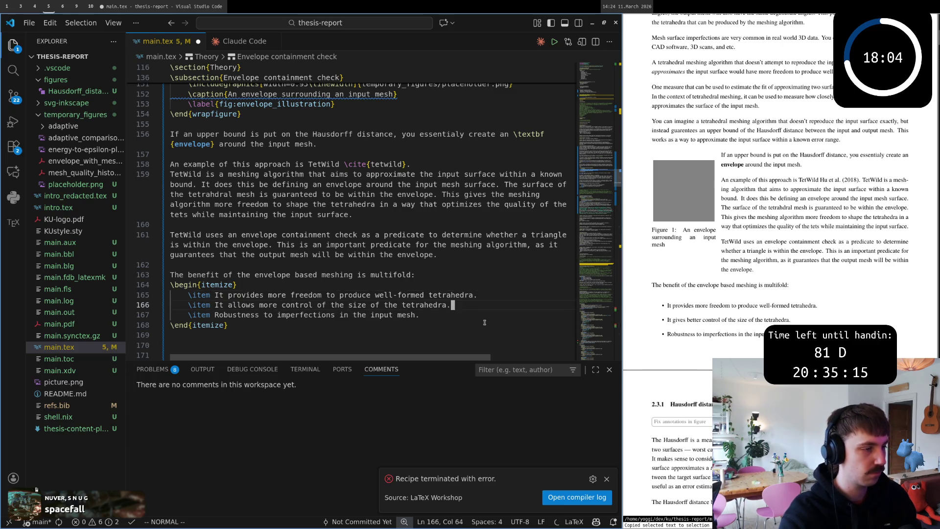
pyautogui.write('a. THe')
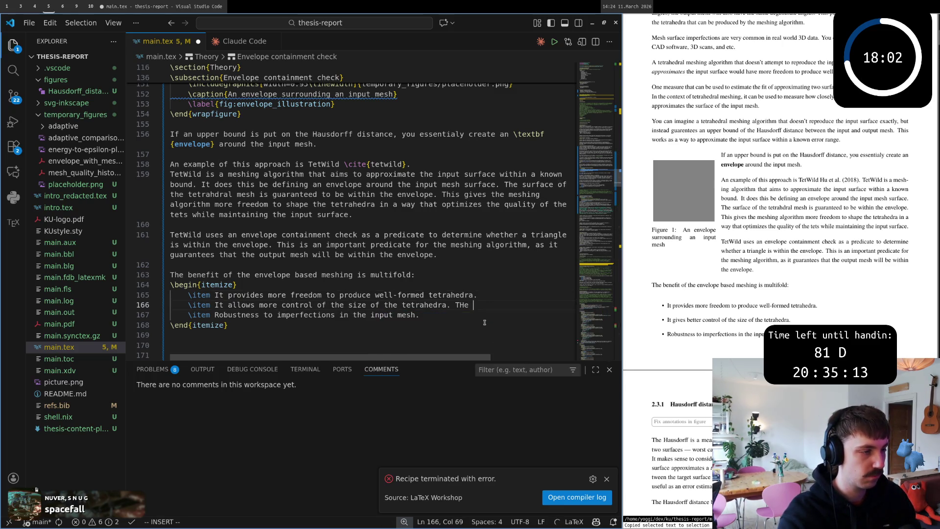
pyautogui.press('BackSpace')
pyautogui.press('BackSpace')
pyautogui.press('BackSpace')
pyautogui.write('he user ca')
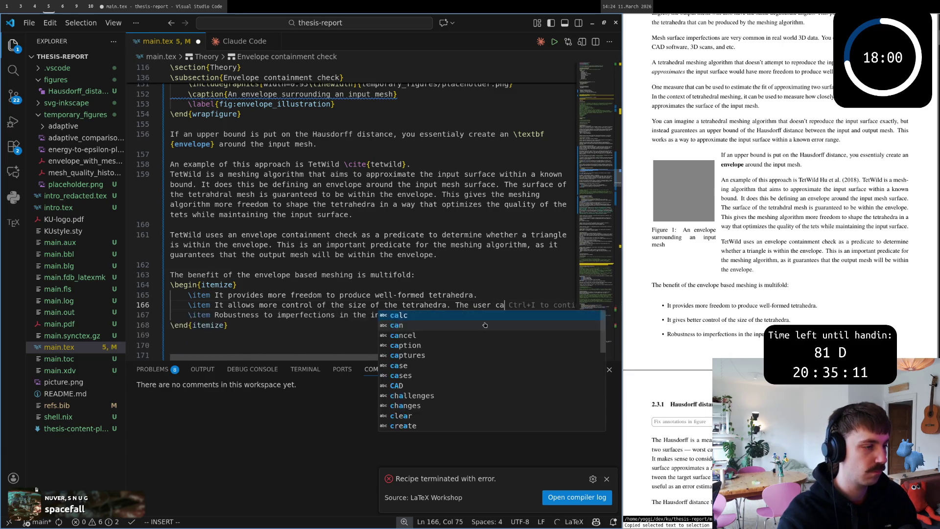
pyautogui.write('n speci')
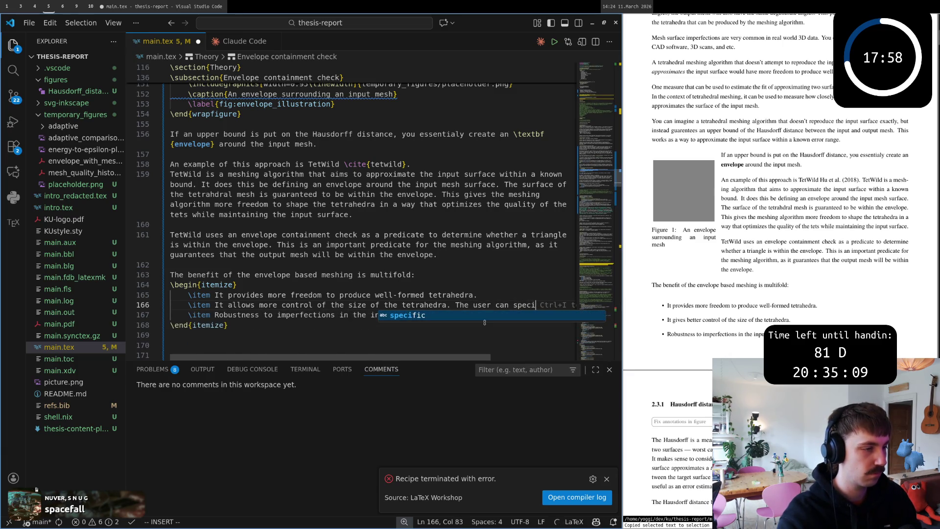
pyautogui.write('fy the res')
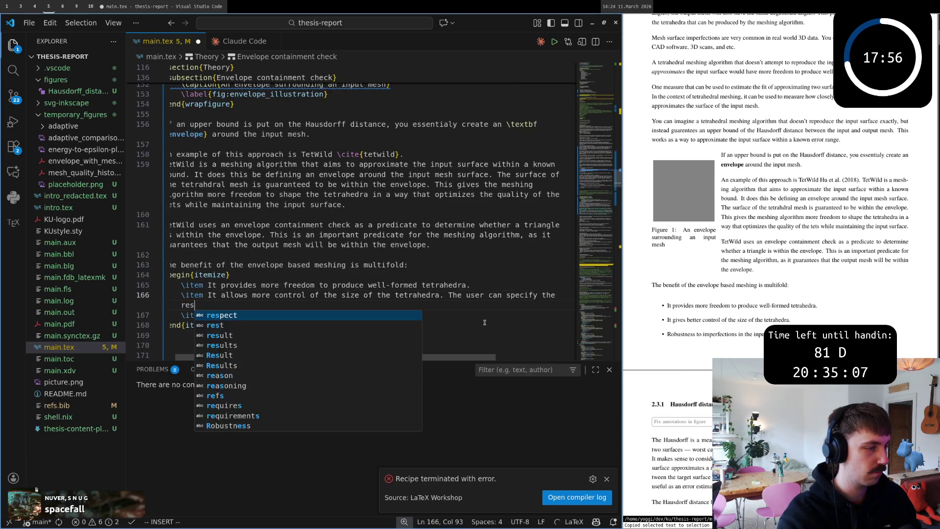
pyautogui.write('olution of the')
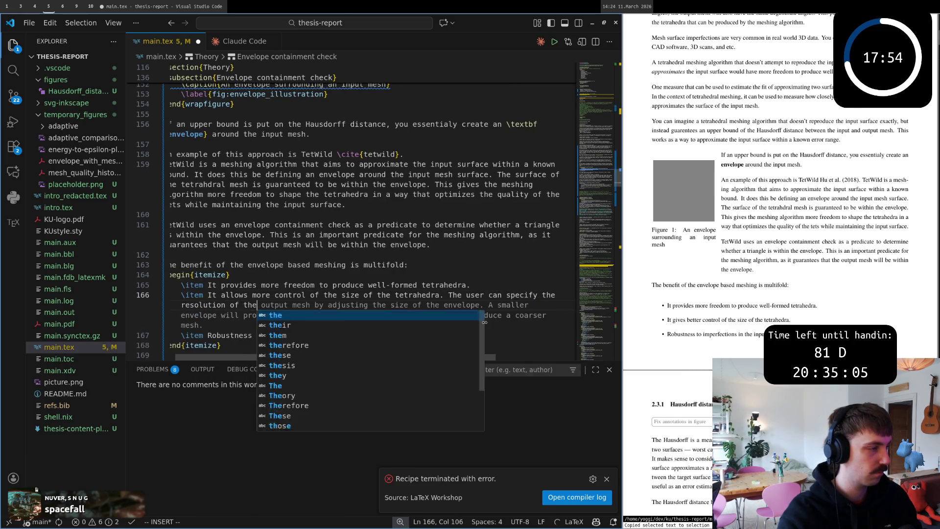
pyautogui.write(' mesh.')
pyautogui.press('Escape')
# - Review the bullet wording and save main.tex so the PDF rebuilds with the change
pyautogui.press('0')
pyautogui.press('j')
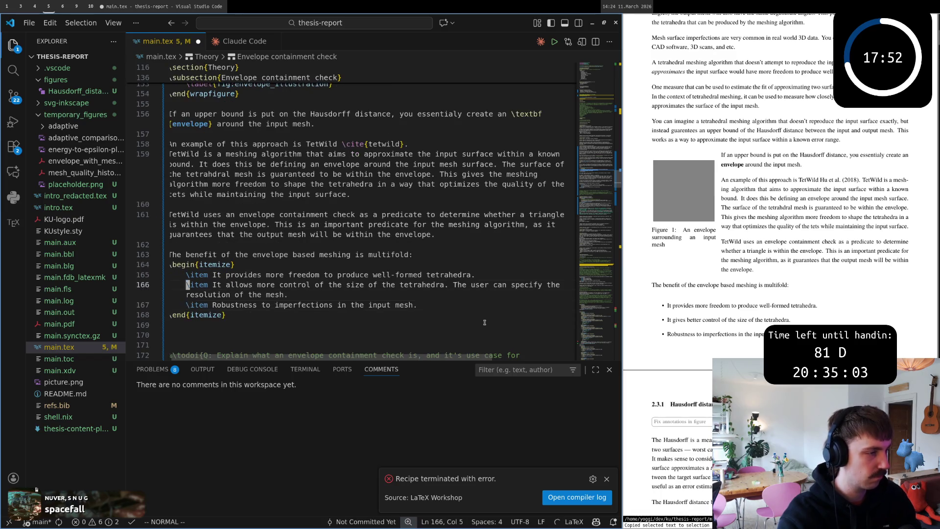
pyautogui.press('w')
pyautogui.press('w')
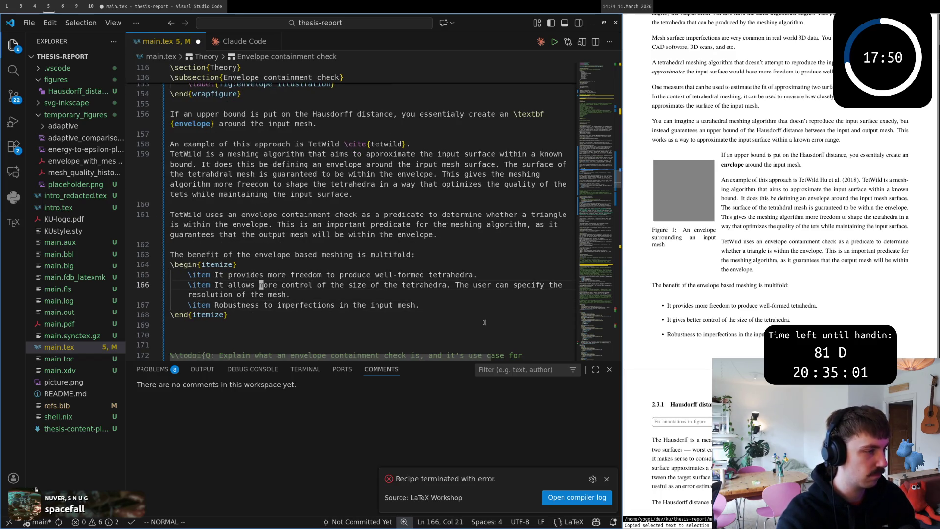
pyautogui.press('w')
pyautogui.press('w')
pyautogui.press('w')
pyautogui.press('w')
pyautogui.press('w')
pyautogui.press('w')
pyautogui.press('w')
pyautogui.press('w')
pyautogui.press('w')
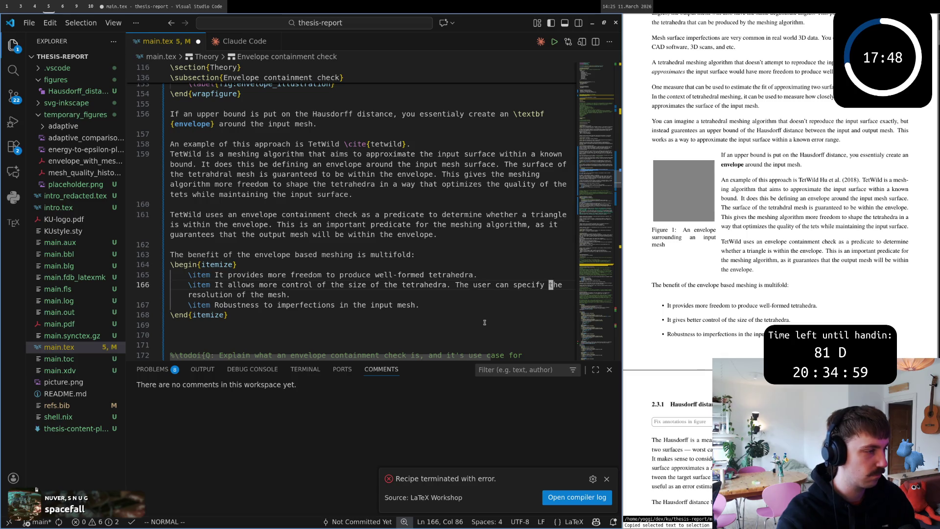
pyautogui.press('w')
pyautogui.press('w')
pyautogui.press('w')
pyautogui.press('V')
pyautogui.press('y')
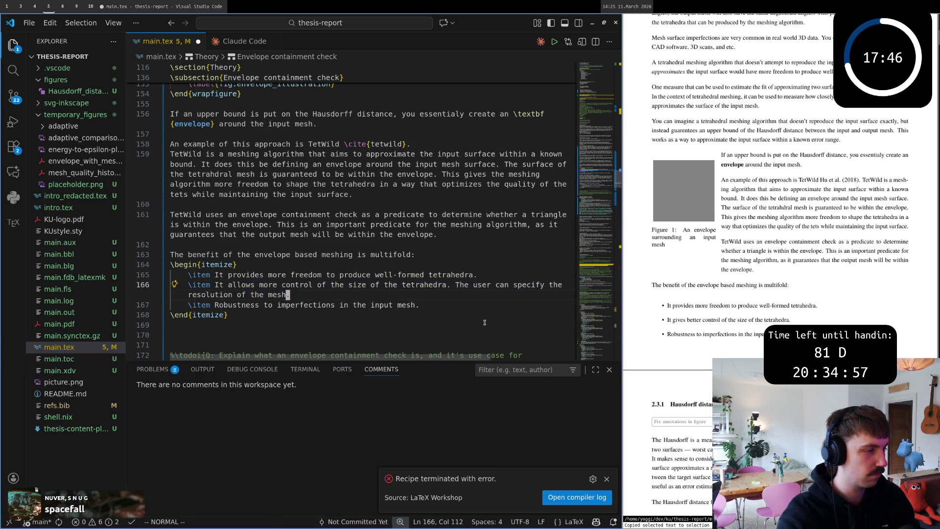
pyautogui.press('k')
pyautogui.press('w')
pyautogui.press('w')
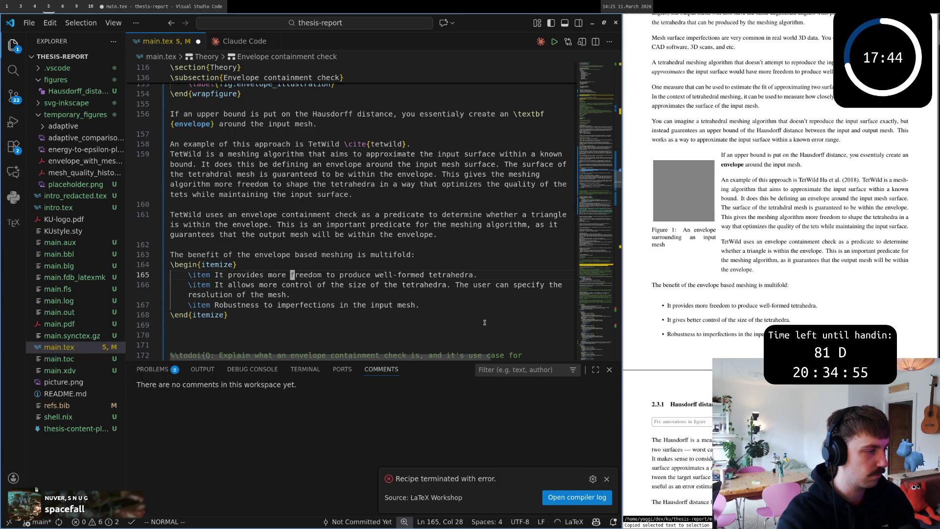
pyautogui.write(':w')
pyautogui.press('Return')
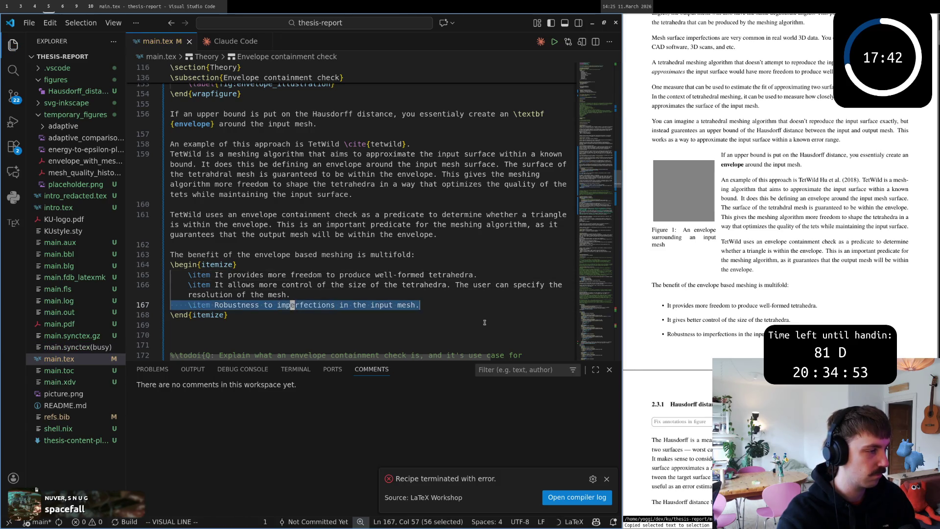
pyautogui.press('w')
pyautogui.press('w')
# - Move below the Robustness bullet to the blank line after the list, ready to write
pyautogui.press('^')
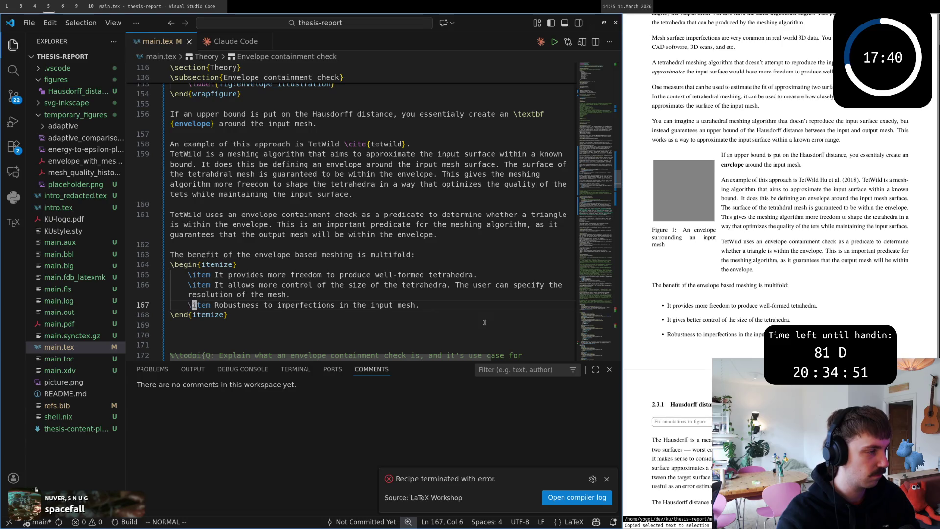
pyautogui.press('w')
pyautogui.press('w')
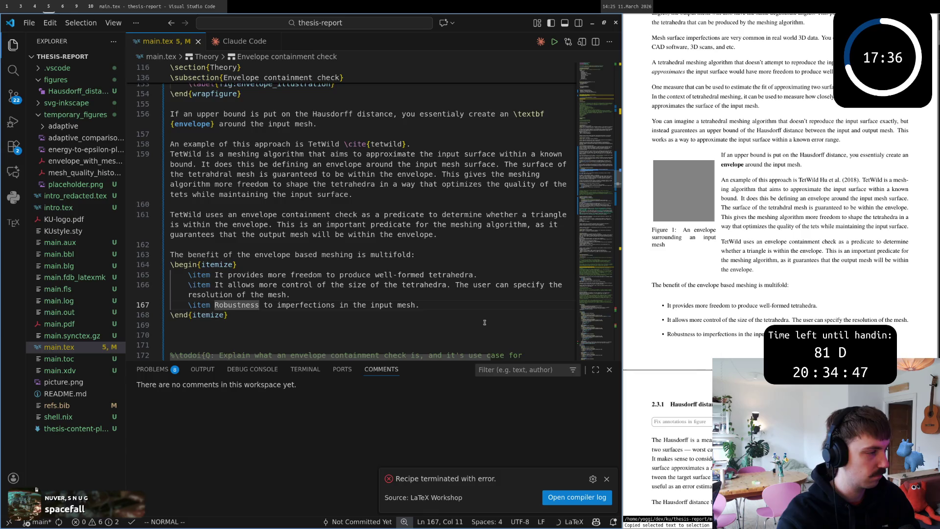
pyautogui.press('j')
pyautogui.press('j')
pyautogui.press('d')
pyautogui.press('d')
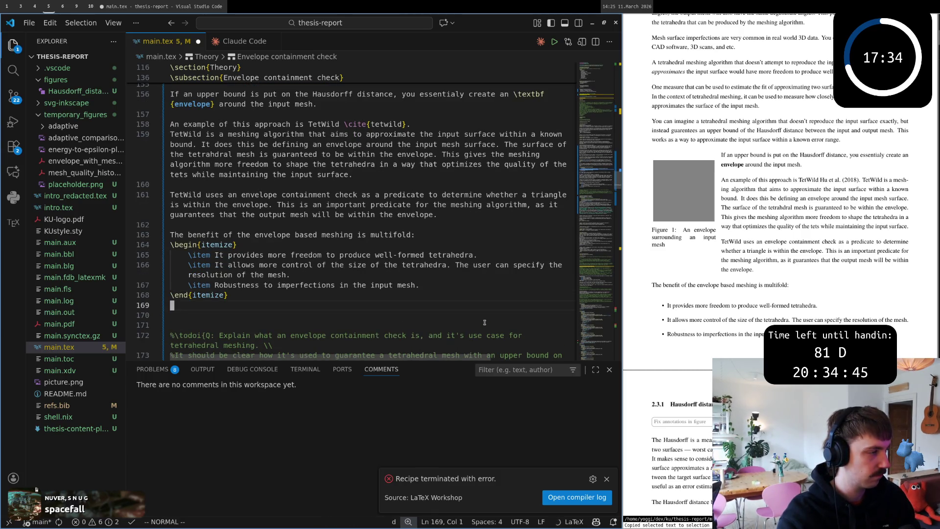
pyautogui.press('i')
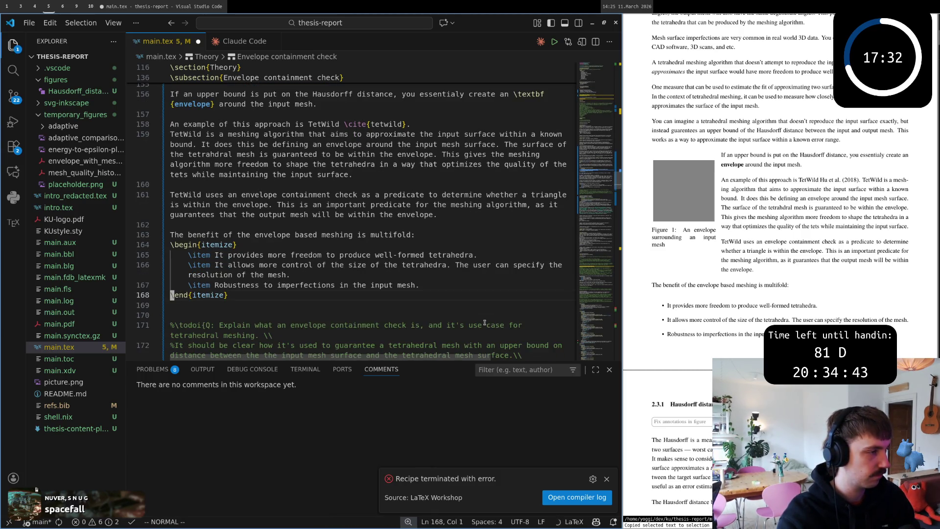
pyautogui.scroll(-1, 483, 322)
# - Add an empty line after \end{itemize} and position the cursor on line 170 for a new paragraph
pyautogui.press('o')
pyautogui.press('Return')
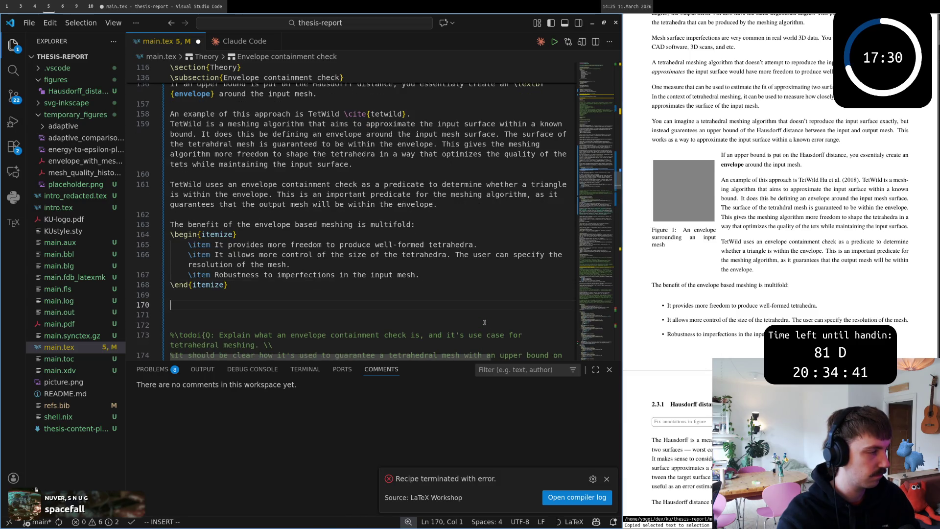
pyautogui.press('Escape')
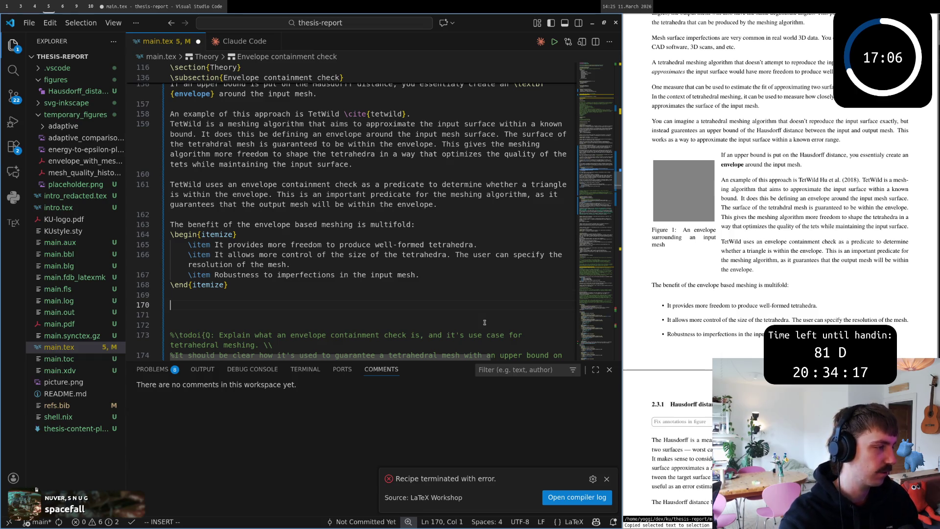
pyautogui.press('i')
pyautogui.press('Escape')
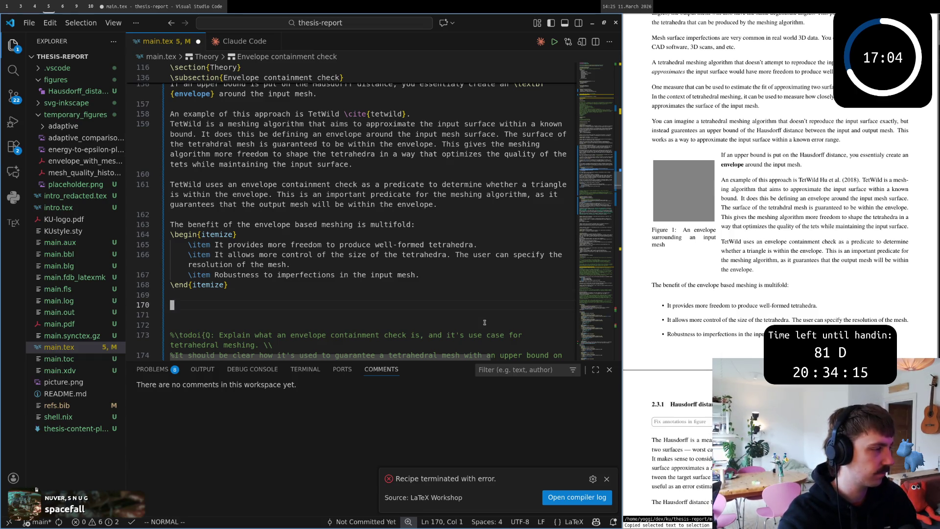
pyautogui.scroll(-1, 484, 321)
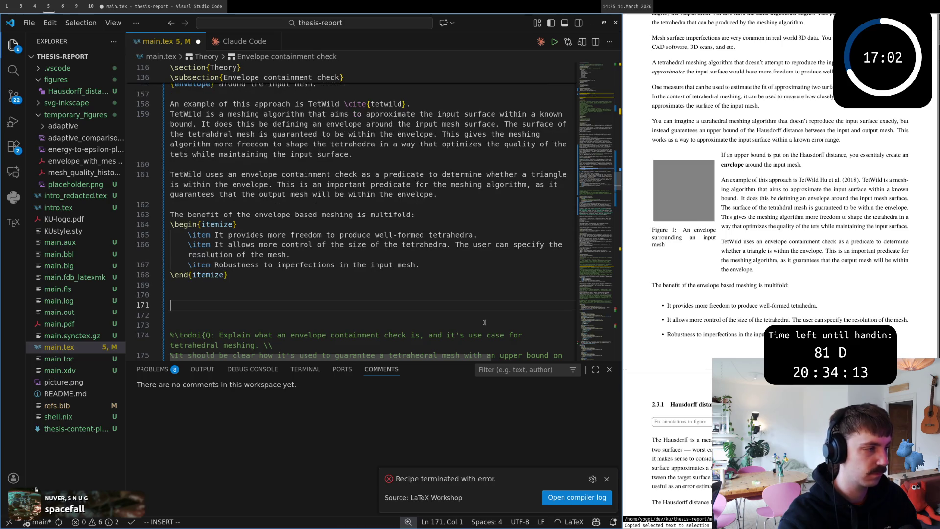
pyautogui.write('How')
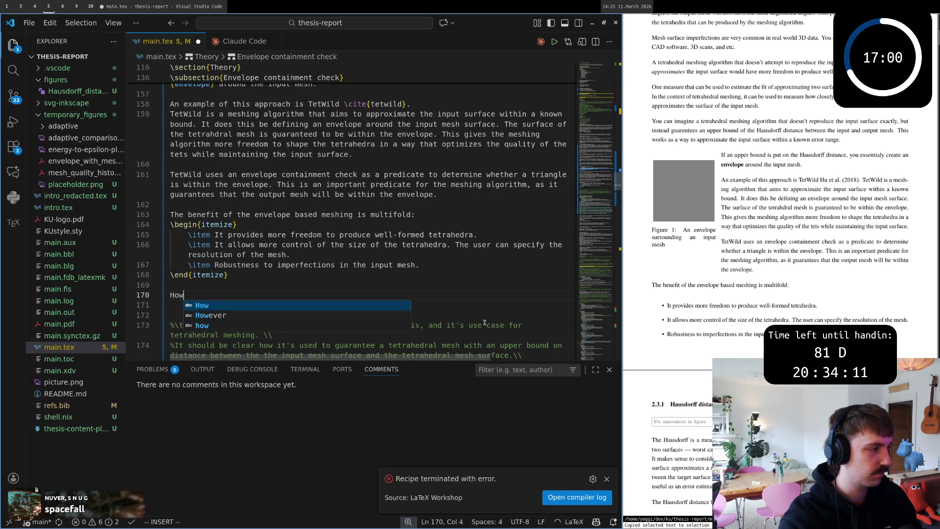
pyautogui.write('ever it isno')
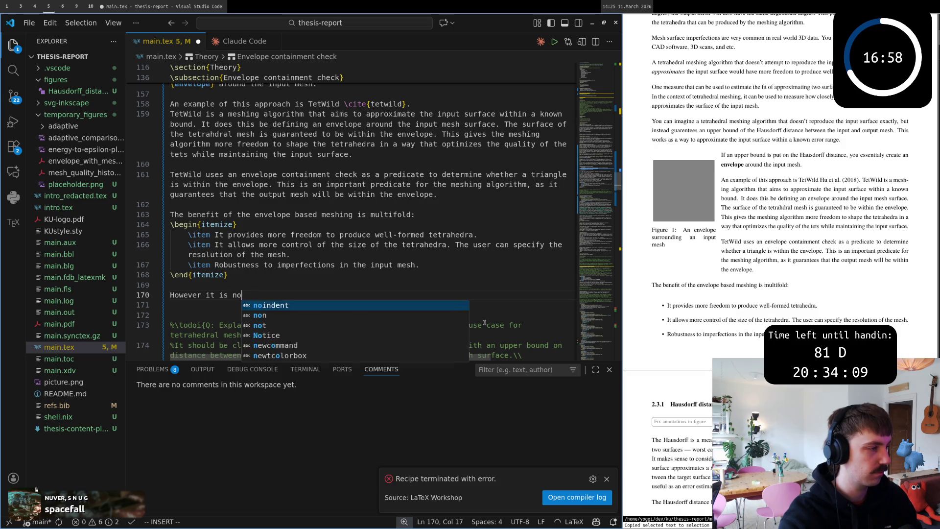
pyautogui.write('t a silver bullet.')
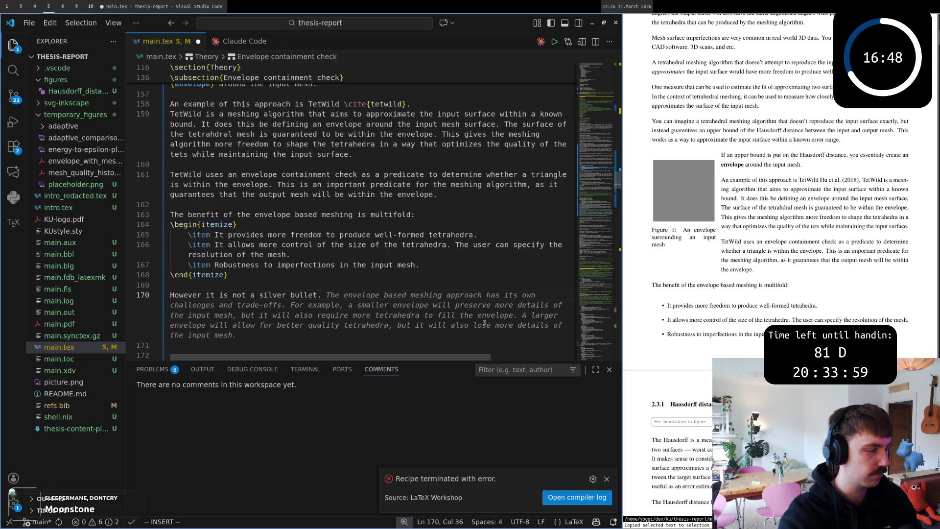
pyautogui.write('If t')
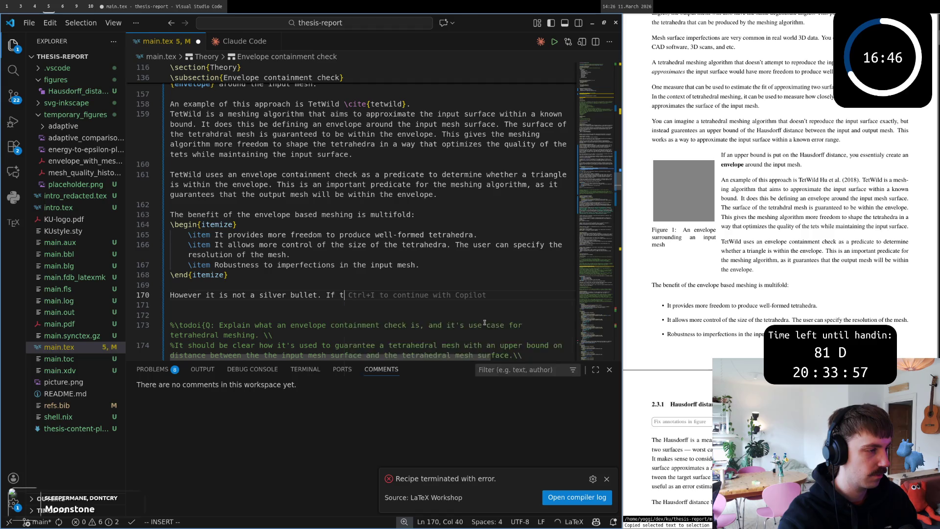
pyautogui.write('he shape of the inp')
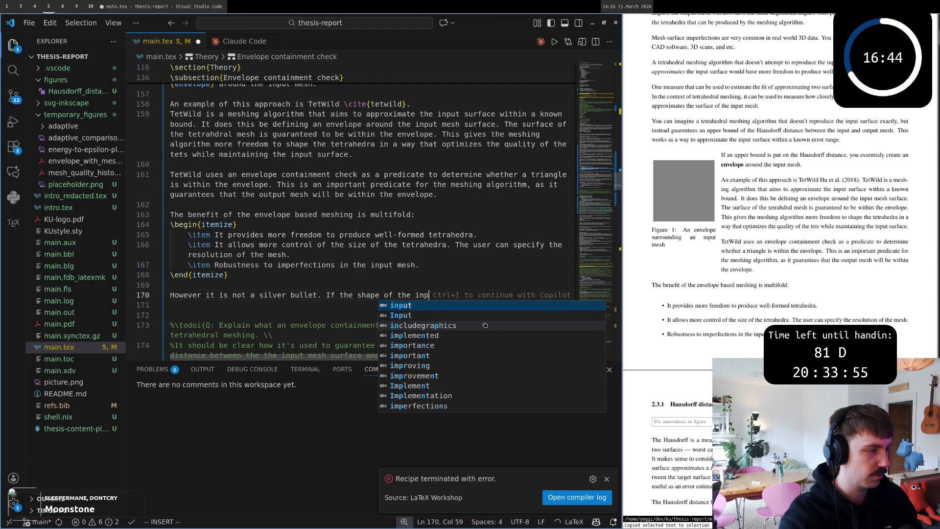
pyautogui.write('ut has sharp an')
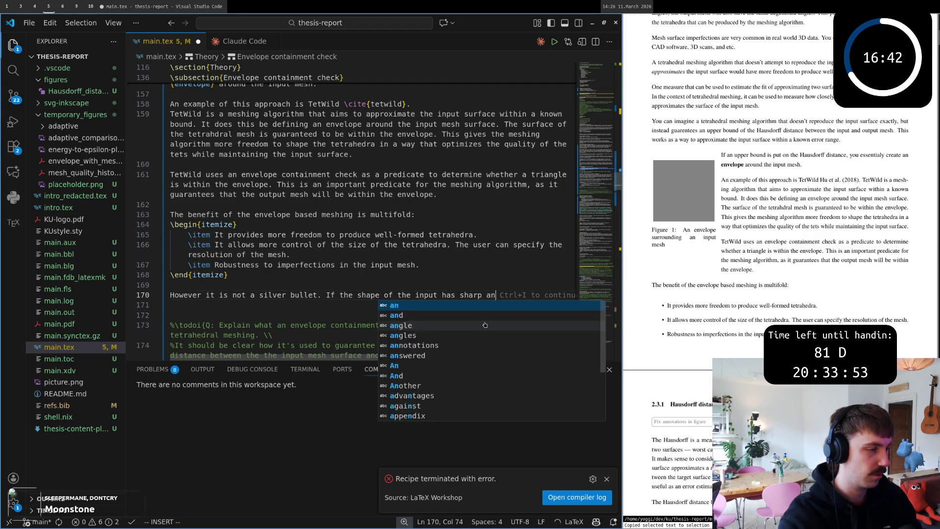
pyautogui.write('gles, ')
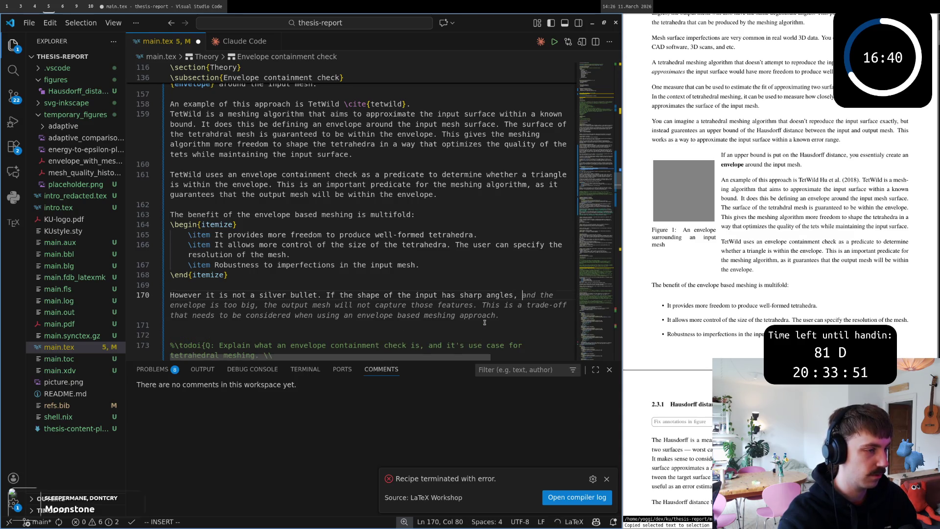
pyautogui.write('there is no way')
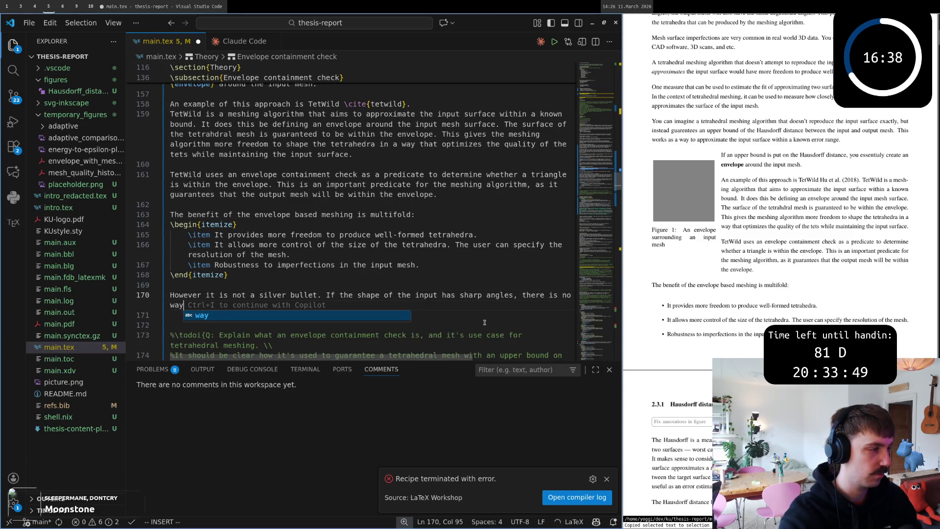
pyautogui.write(' to ')
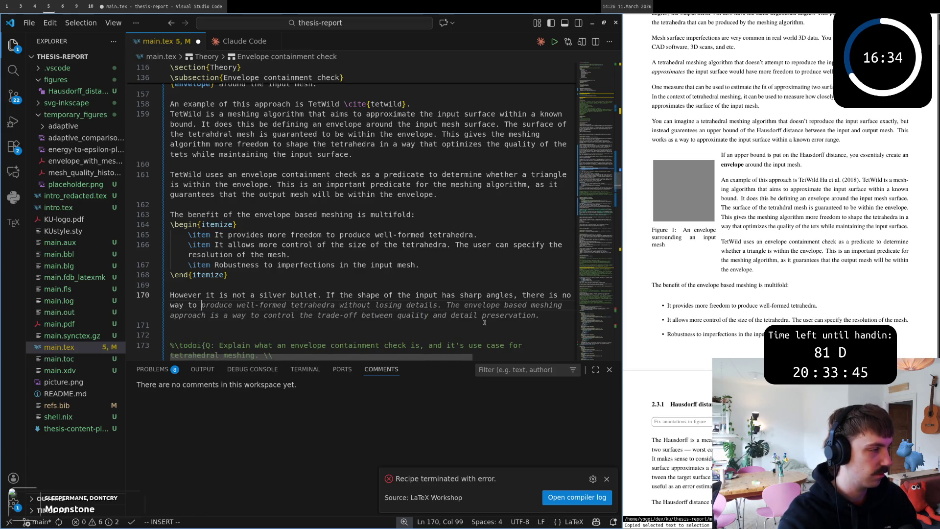
pyautogui.write('produce')
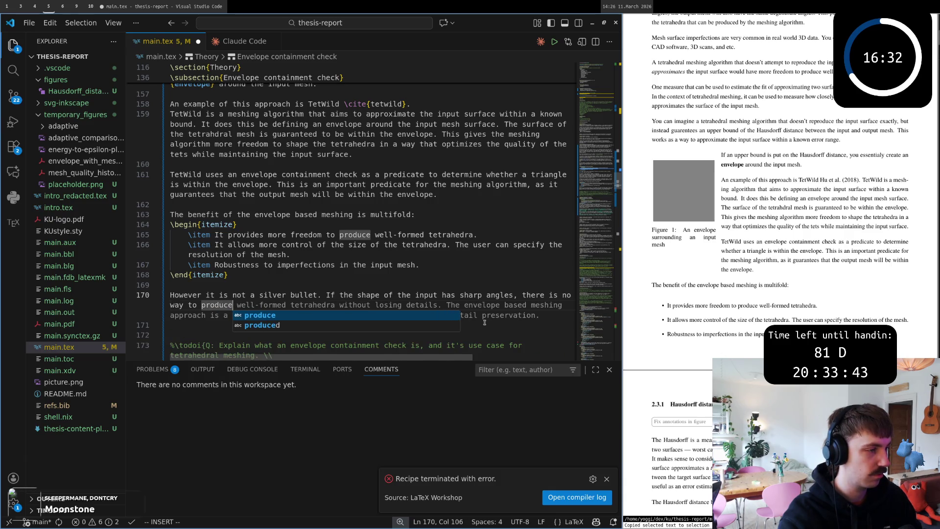
# - Change the sharp-angle sentence on line 170 to read 'input mesh' instead of 'input'
pyautogui.press('Escape')
pyautogui.press('b')
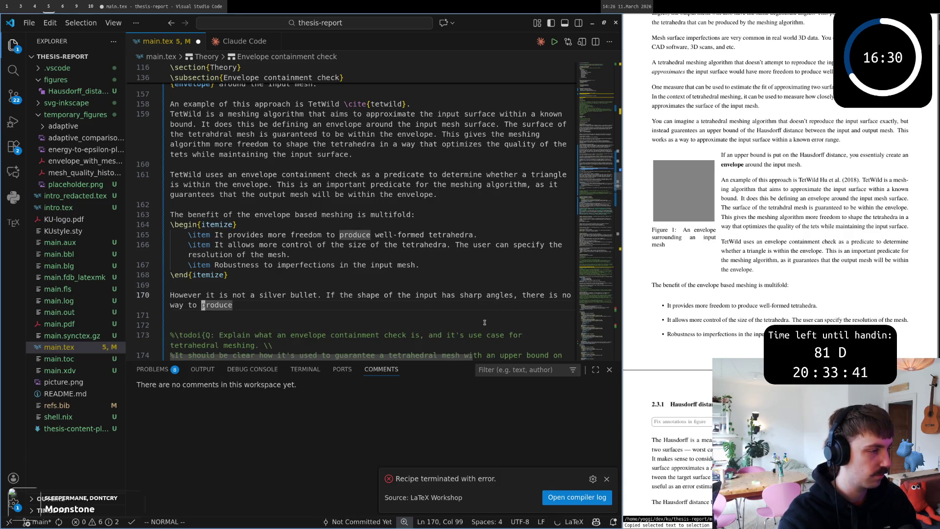
pyautogui.press('b')
pyautogui.press('b')
pyautogui.press('b')
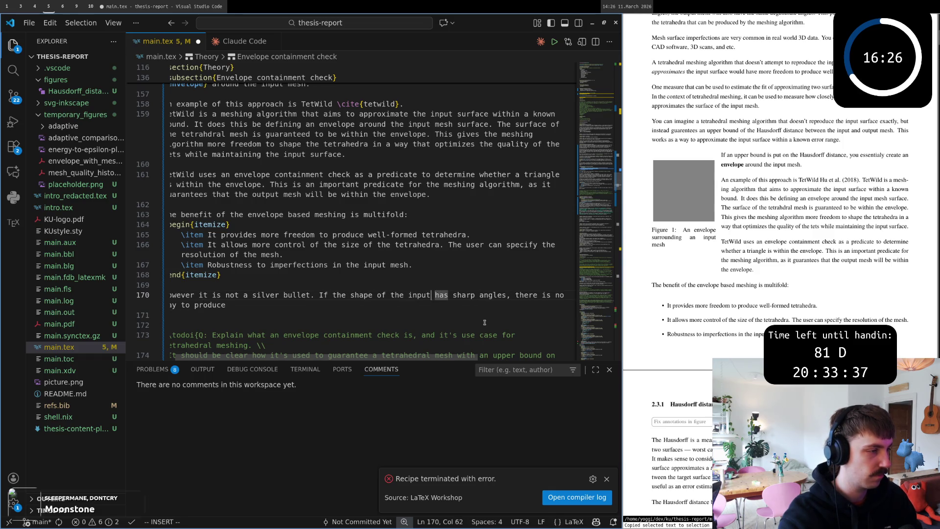
pyautogui.press('Escape')
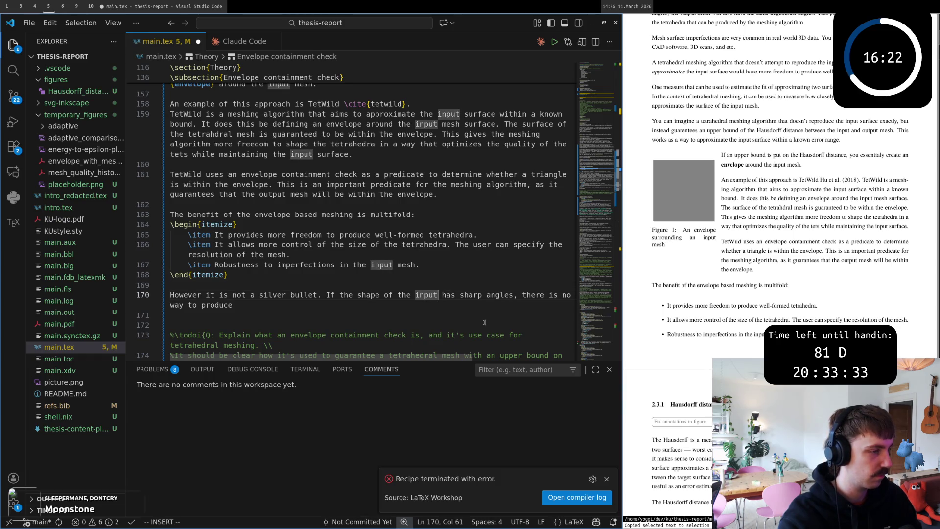
pyautogui.press('w')
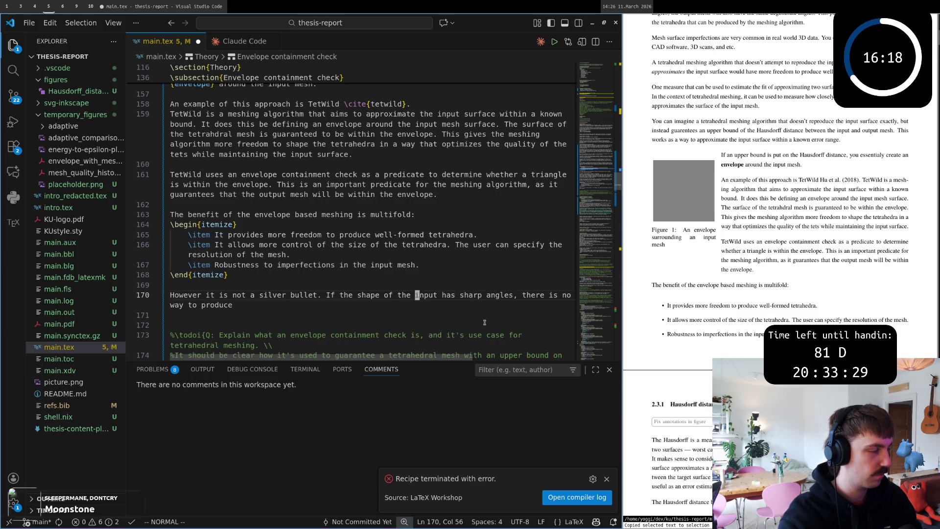
pyautogui.write('ea mesh')
pyautogui.press('Escape')
pyautogui.press('w')
pyautogui.press('w')
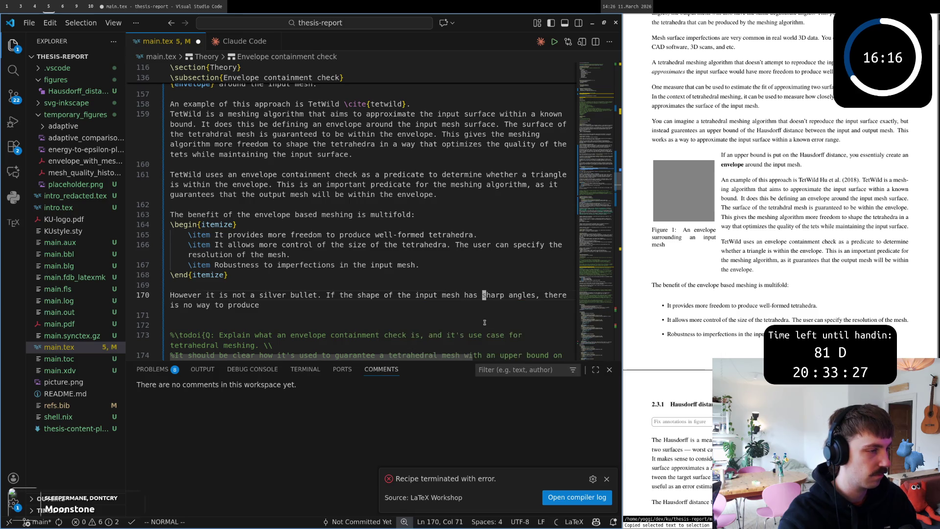
pyautogui.scroll(-1, 484, 321)
# - Draft an ending clause about a tetrahedral mesh after 'unless', then delete it again
pyautogui.hotkey('shift', 'a')
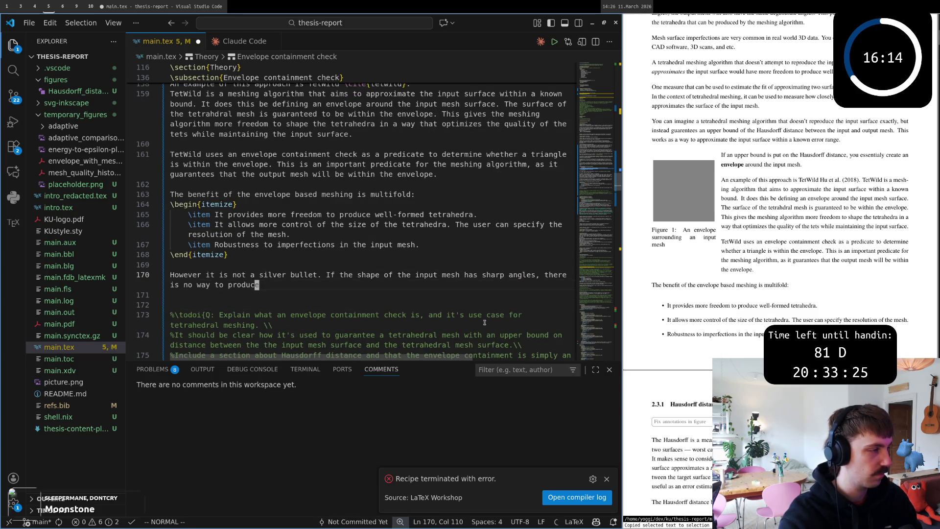
pyautogui.write('a tetra')
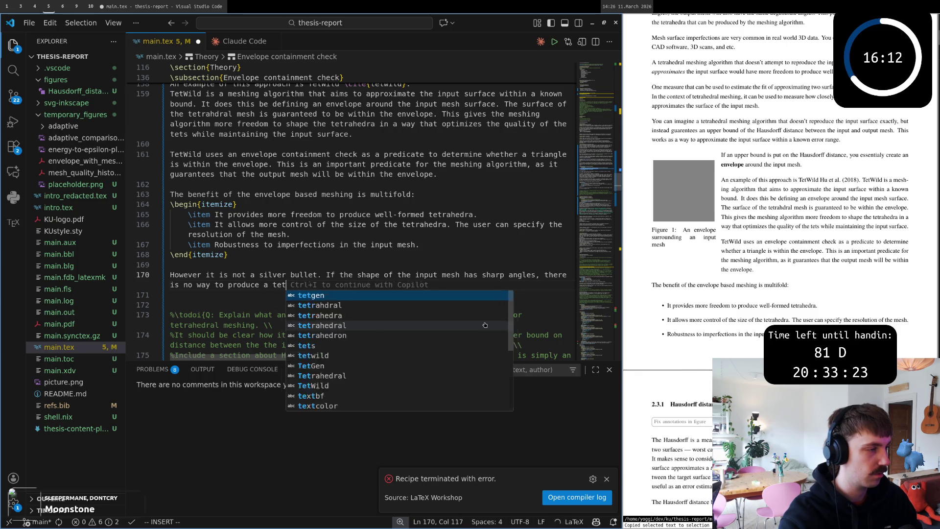
pyautogui.write('hedral mesh wi')
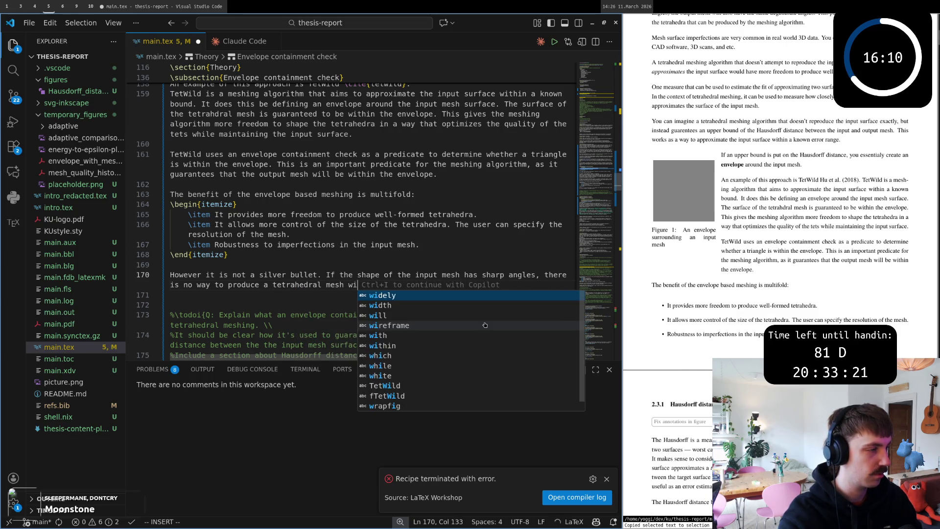
pyautogui.write('thout the')
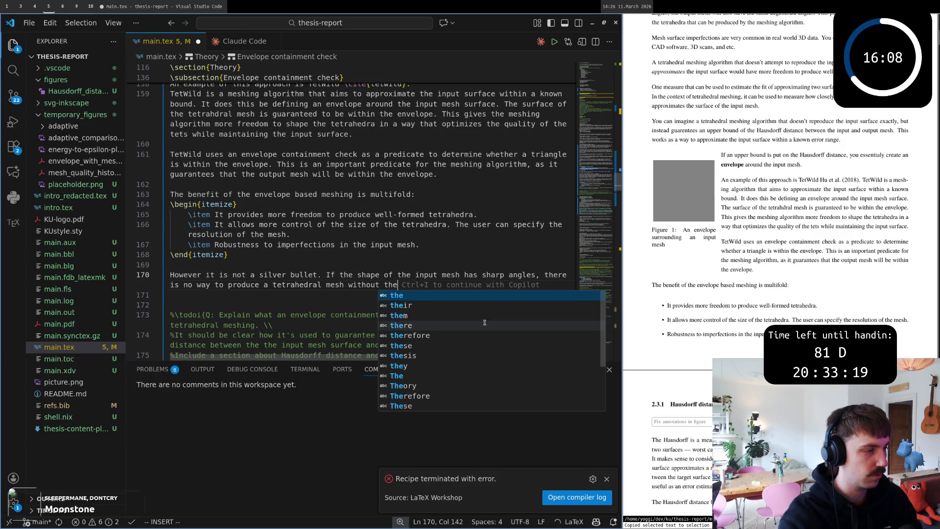
pyautogui.write(' sharp angles ')
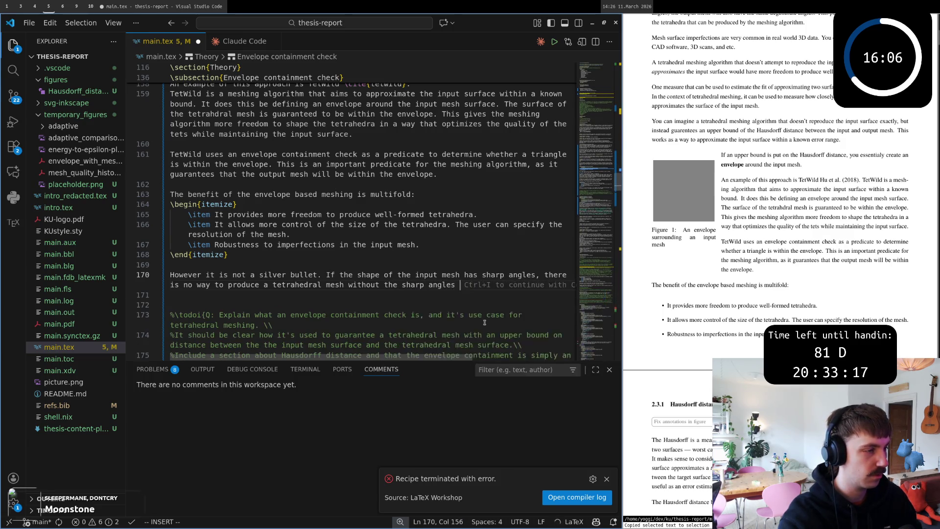
pyautogui.write(' unless')
pyautogui.press('Escape')
pyautogui.press('b')
pyautogui.press('X')
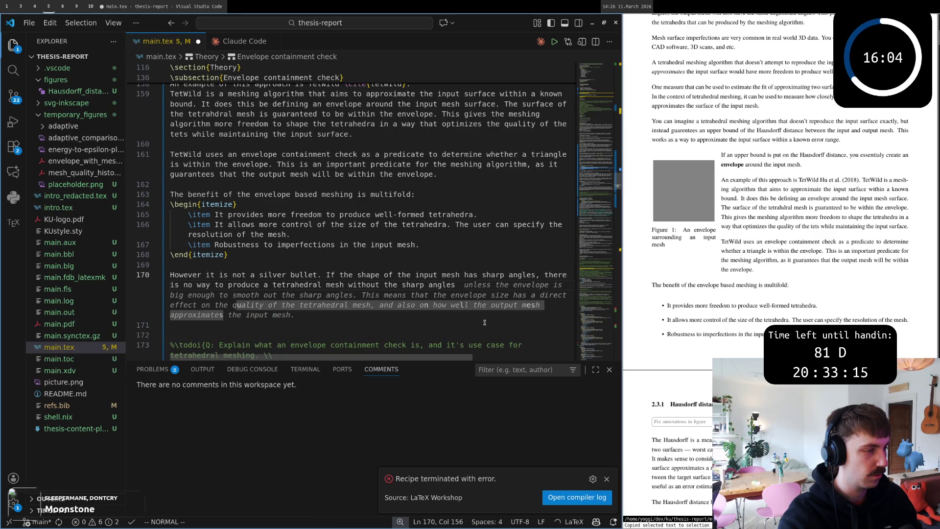
pyautogui.write('unless')
pyautogui.press('b')
pyautogui.press('b')
pyautogui.press('b')
pyautogui.press('b')
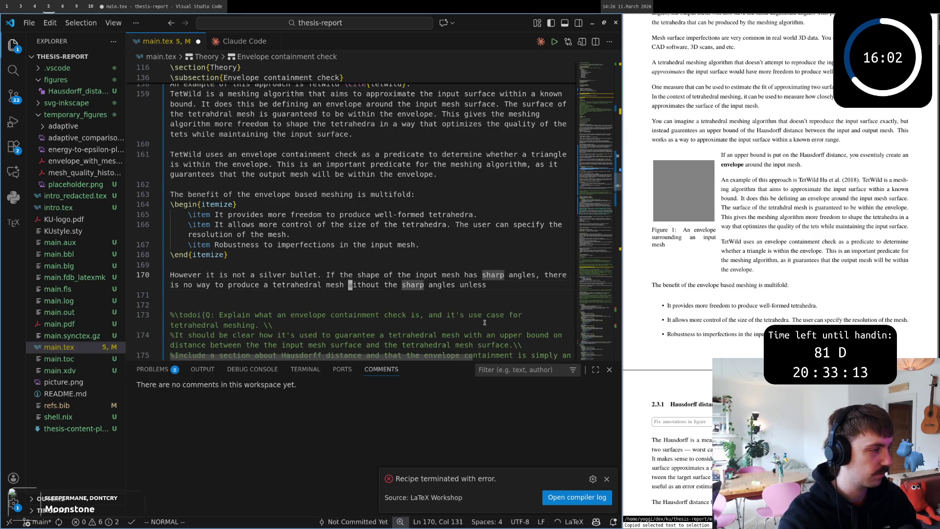
pyautogui.press('b')
pyautogui.press('b')
pyautogui.press('0')
pyautogui.press('w')
pyautogui.press('w')
pyautogui.press('w')
pyautogui.press('w')
pyautogui.press('w')
pyautogui.press('w')
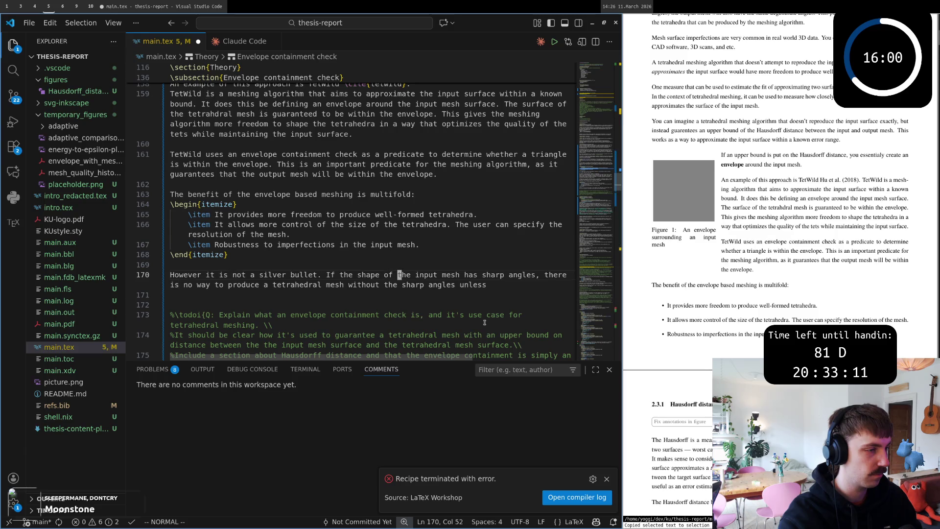
pyautogui.press('w')
pyautogui.press('w')
pyautogui.press('w')
pyautogui.press('w')
pyautogui.press('w')
pyautogui.press('w')
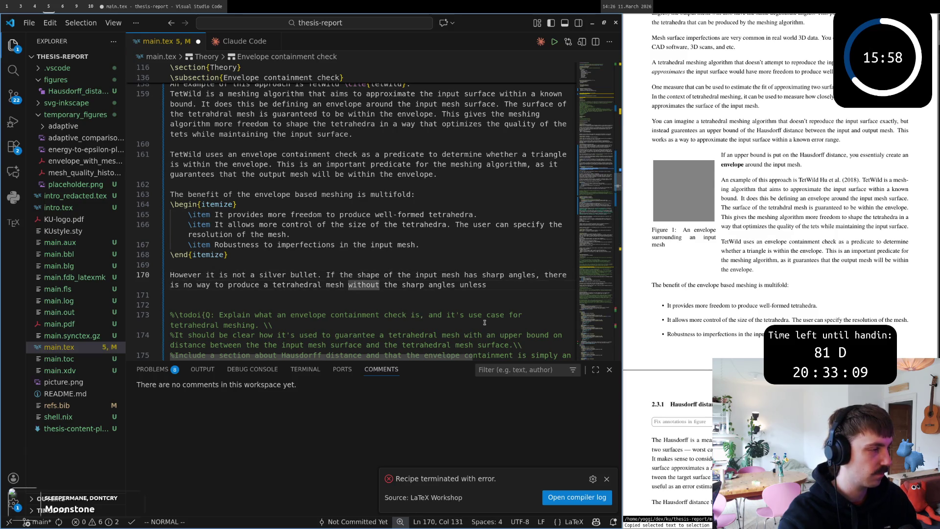
pyautogui.press('b')
pyautogui.press('b')
pyautogui.press('b')
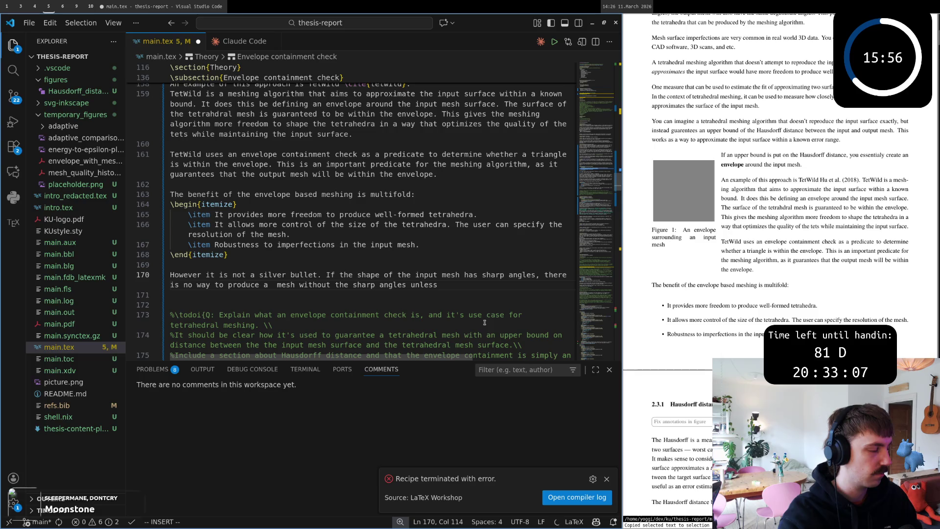
pyautogui.hotkey('shift', 'c')
pyautogui.write('the ')
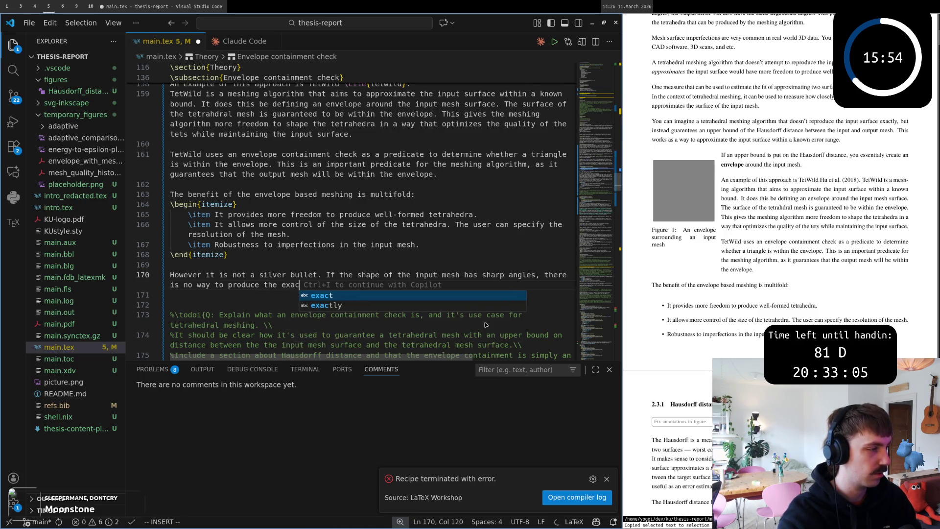
pyautogui.write('exact')
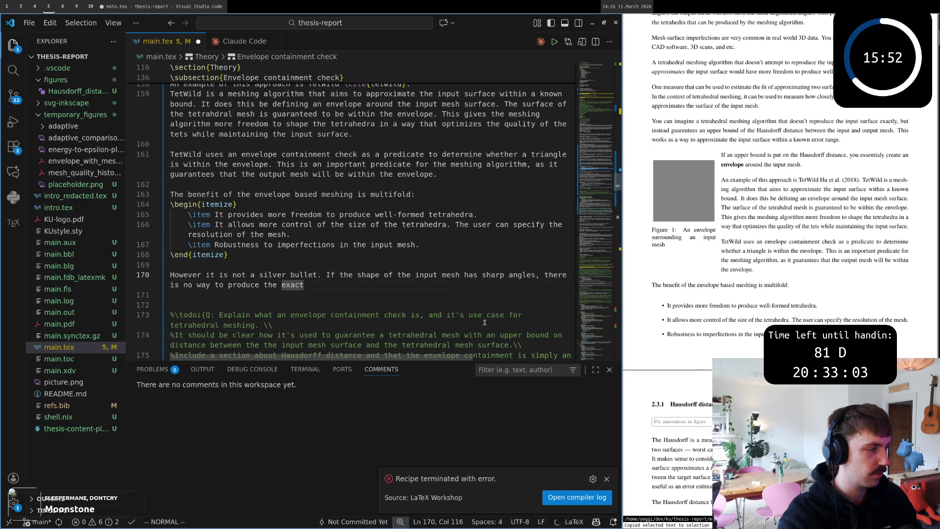
pyautogui.write('b')
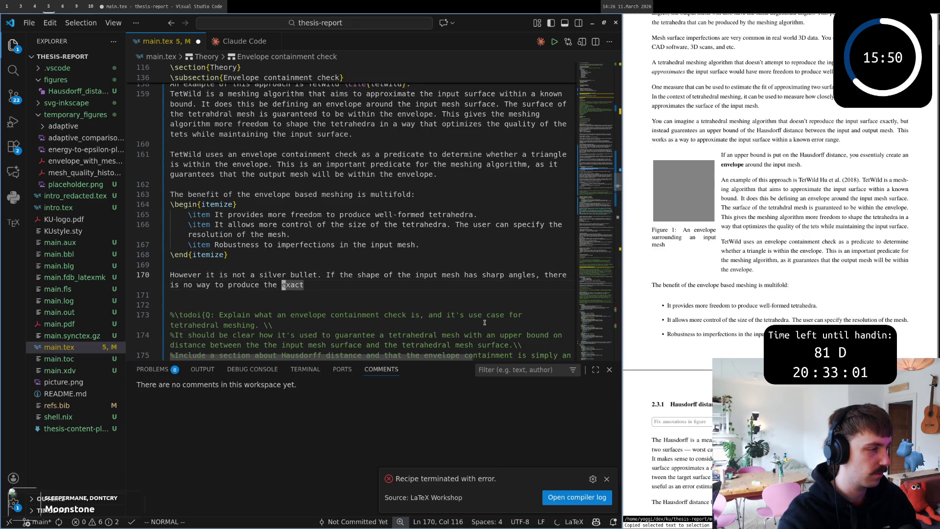
pyautogui.write('e')
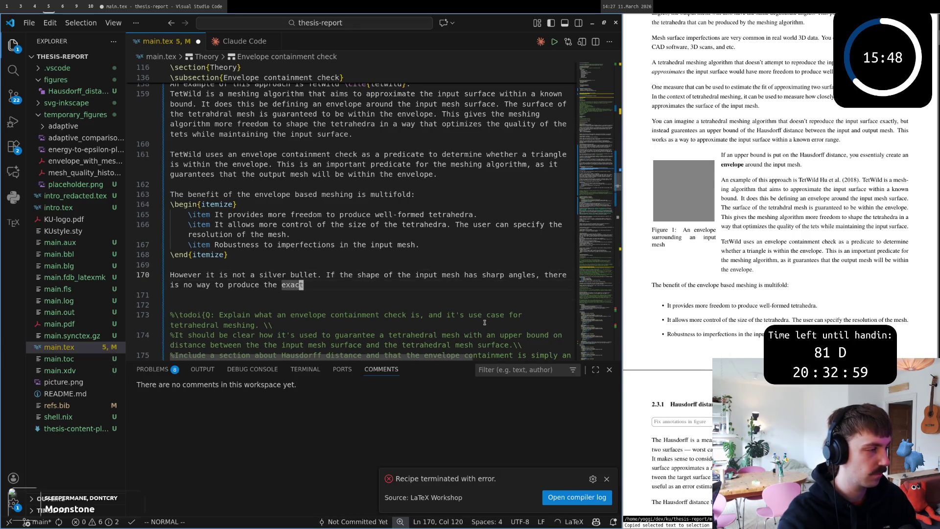
pyautogui.write('diw')
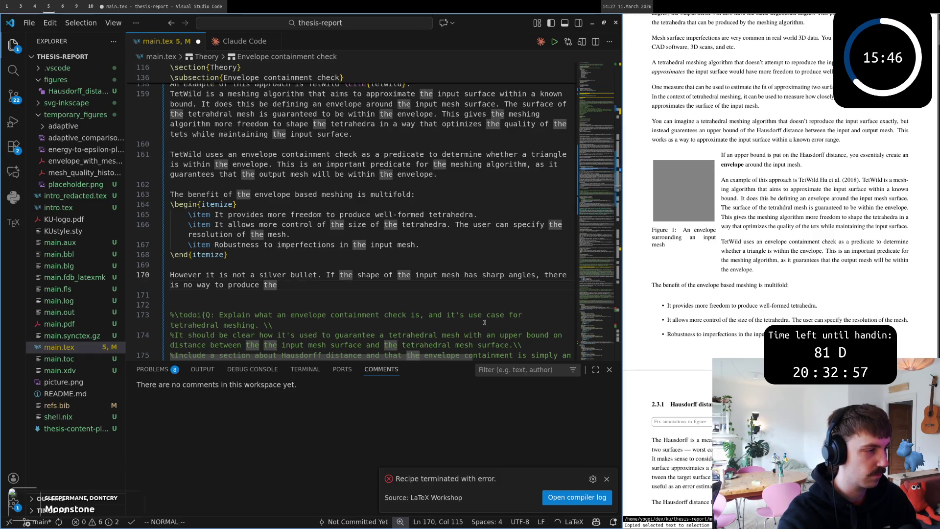
# - Cut the sentence back to 'sharp angles,' and leave for the streaming dashboard workspace
pyautogui.press('b')
pyautogui.press('b')
pyautogui.press('b')
pyautogui.press('b')
pyautogui.press('b')
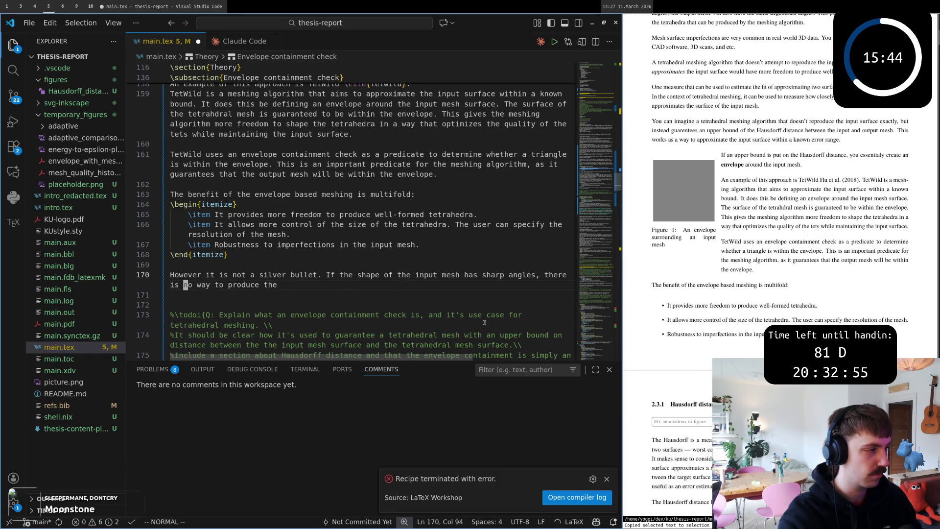
pyautogui.press('b')
pyautogui.press('b')
pyautogui.press('w')
pyautogui.press('w')
pyautogui.press('w')
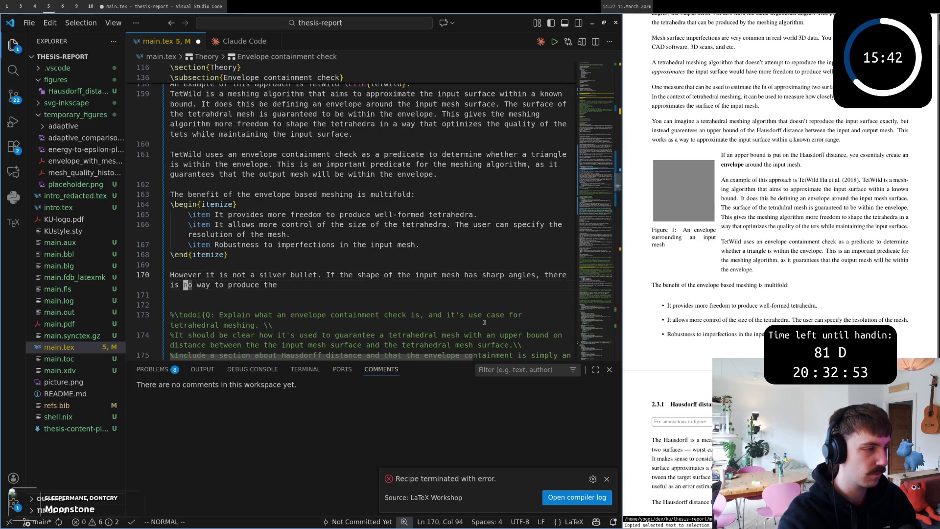
pyautogui.write('bbciw')
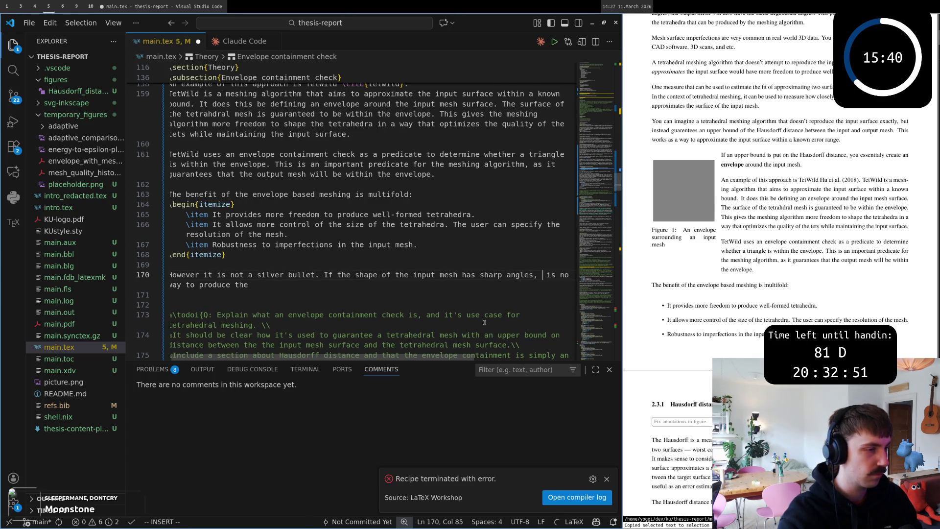
pyautogui.write('the')
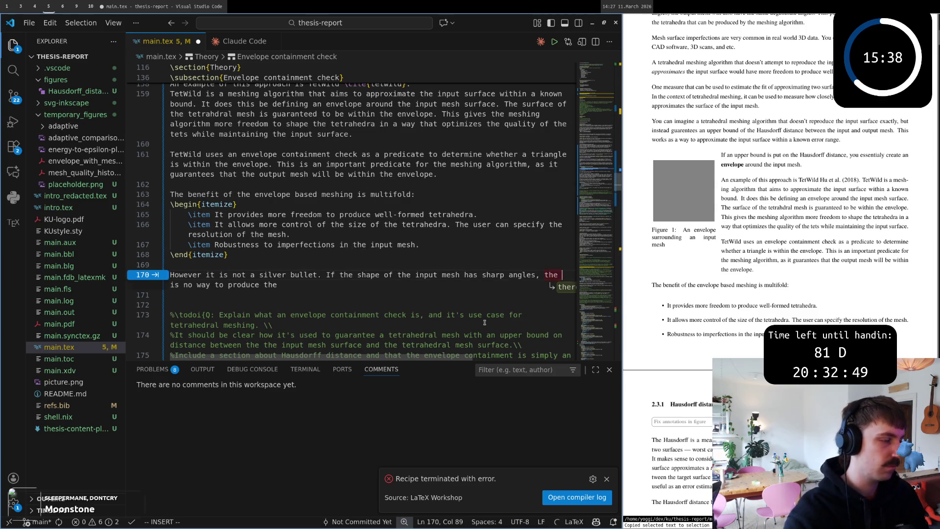
pyautogui.press('Escape')
pyautogui.press('b')
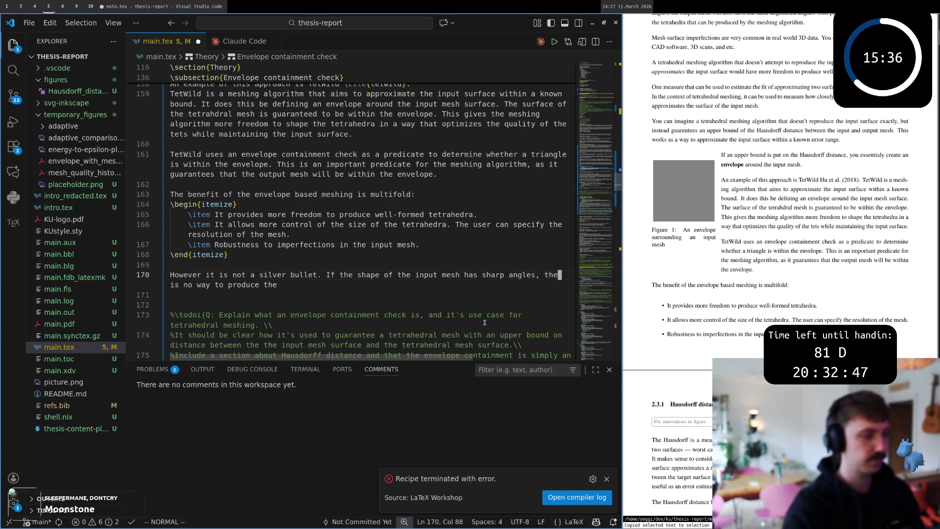
pyautogui.hotkey('shift', 'd')
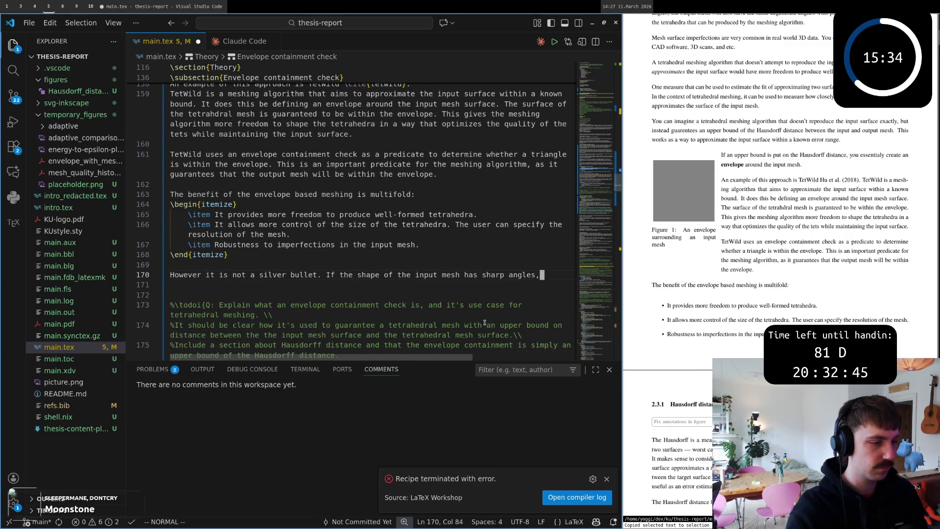
pyautogui.press('super+7')
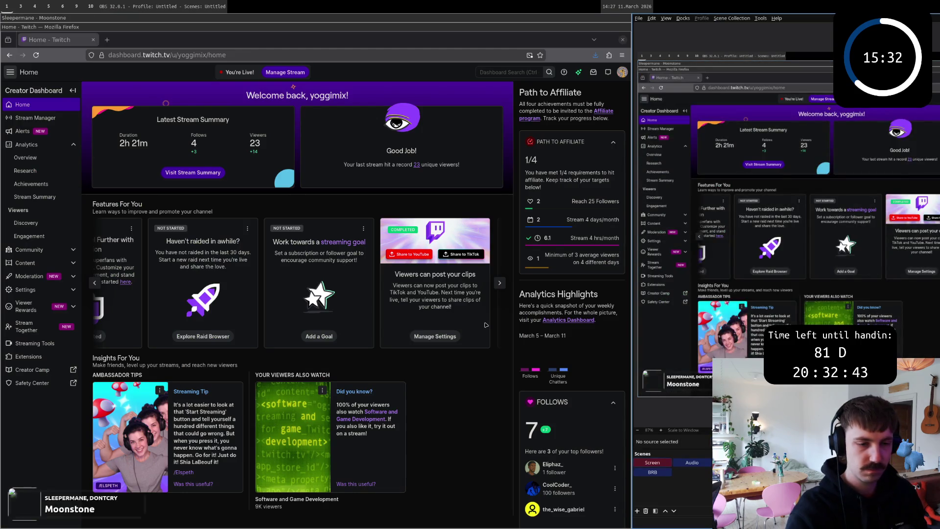
# - Switch workspaces until the Firefox window with the TetWild paper is on screen
pyautogui.press('super+4')
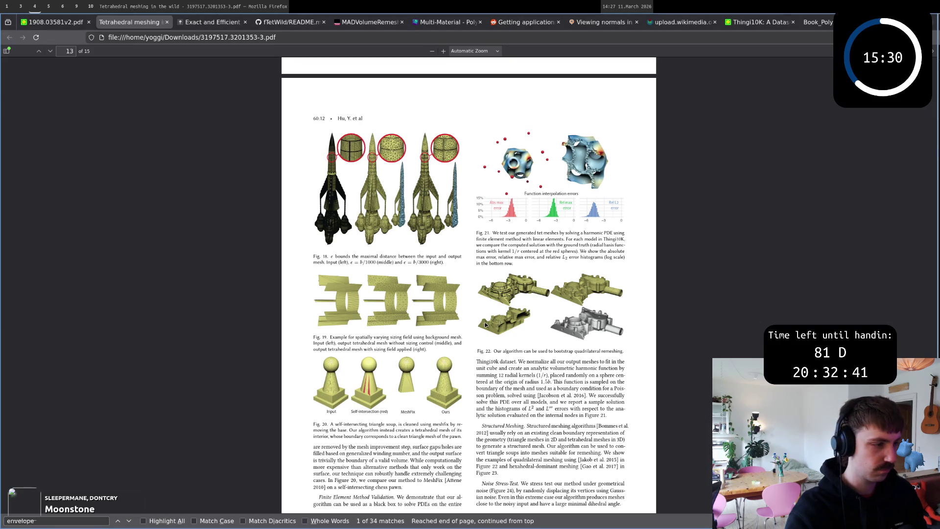
pyautogui.press('super+5')
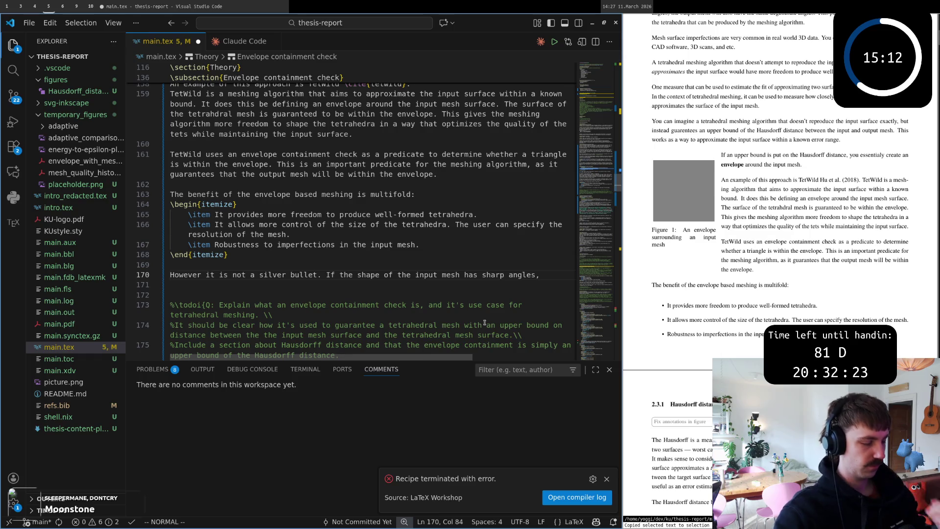
pyautogui.press('super+9')
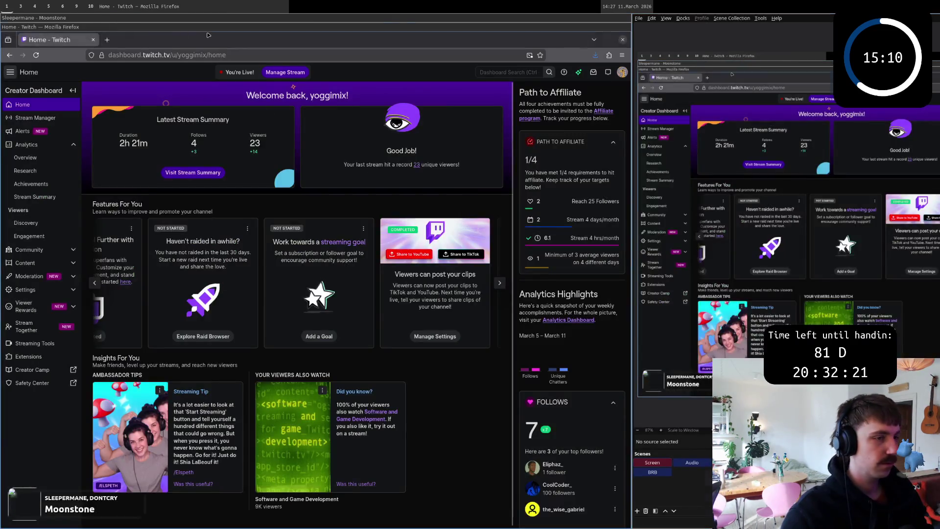
pyautogui.press('super+5')
pyautogui.press('super+4')
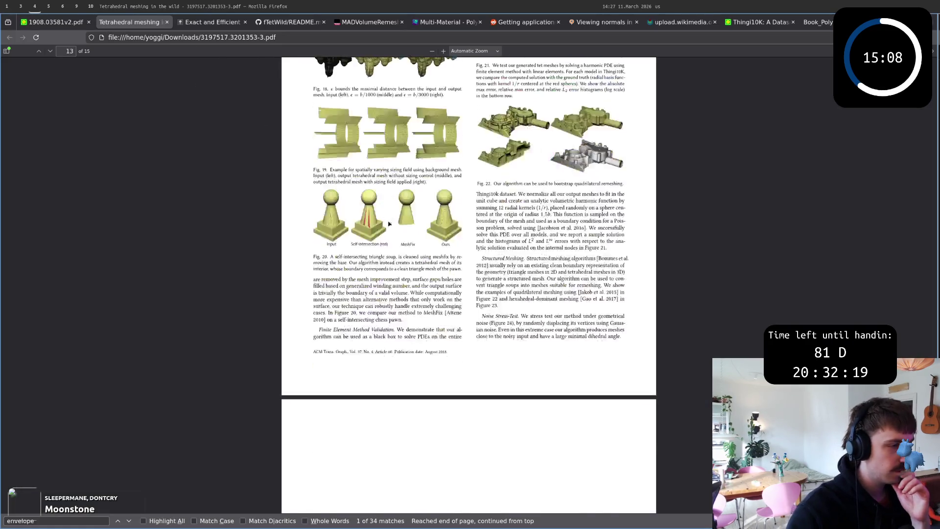
pyautogui.scroll(3, 389, 224)
pyautogui.scroll(3, 411, 242)
pyautogui.scroll(3, 433, 265)
pyautogui.scroll(2, 453, 285)
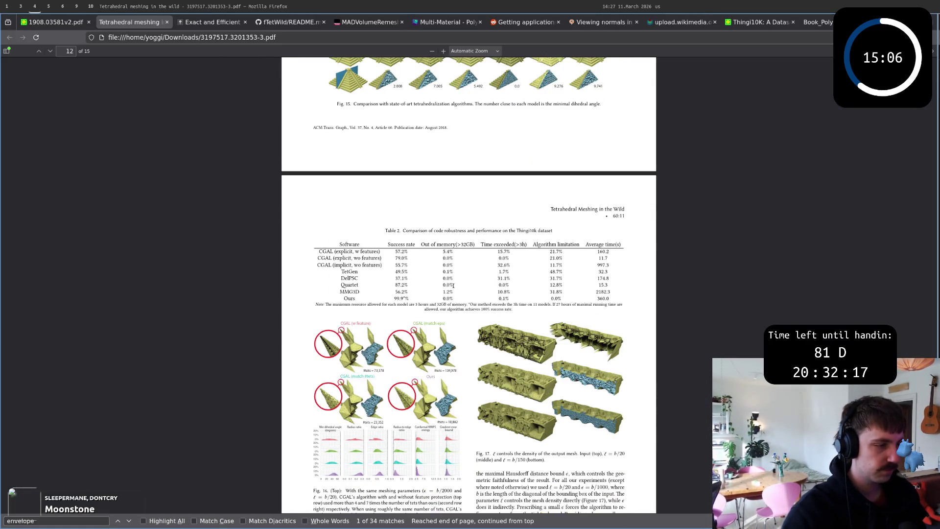
pyautogui.scroll(-1, 411, 253)
pyautogui.scroll(-3, 364, 219)
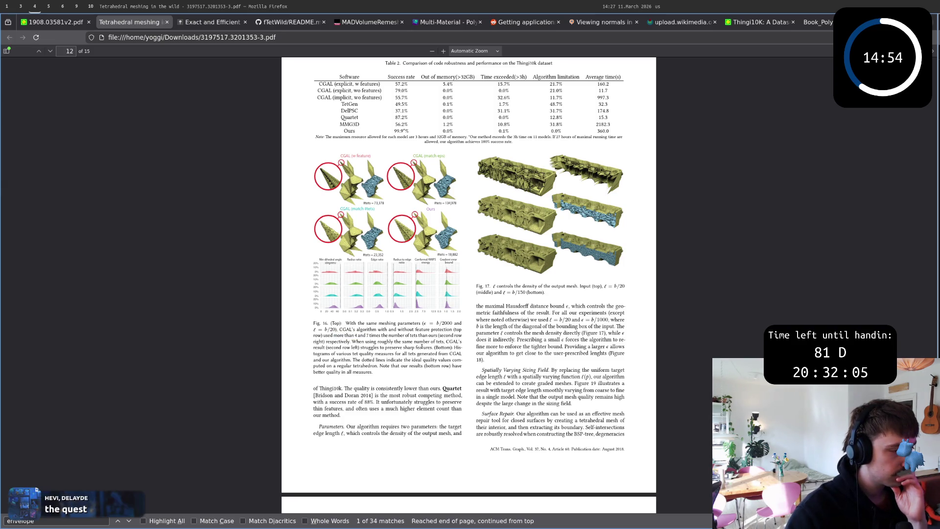
# - Read the Fig. 16 caption on page 12 by selecting its sentences about ideal quality values
pyautogui.moveTo(341, 341)
pyautogui.mouseDown()
pyautogui.moveTo(373, 372)
pyautogui.moveTo(316, 357)
pyautogui.moveTo(380, 354)
pyautogui.mouseUp()
pyautogui.click(394, 381)
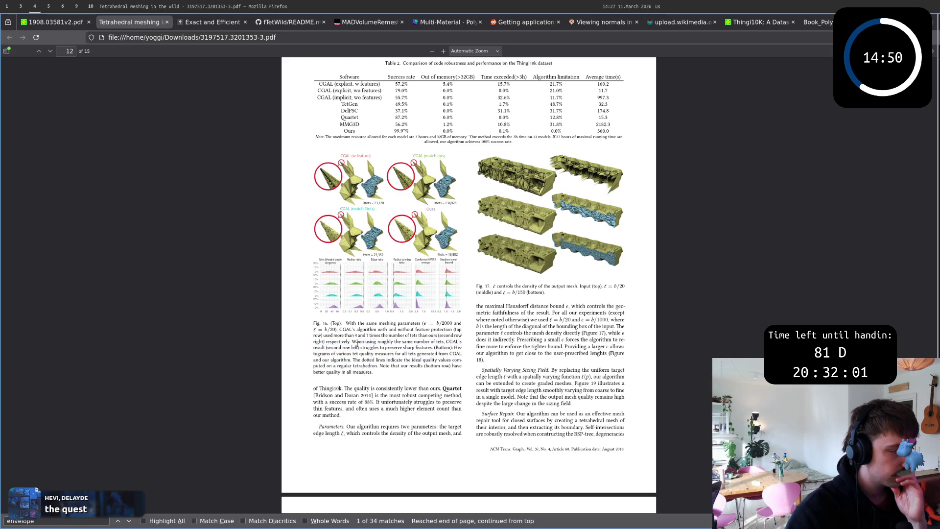
pyautogui.click(350, 354)
pyautogui.moveTo(354, 358)
pyautogui.mouseDown()
pyautogui.moveTo(371, 375)
pyautogui.moveTo(363, 361)
pyautogui.mouseUp()
pyautogui.click(370, 375)
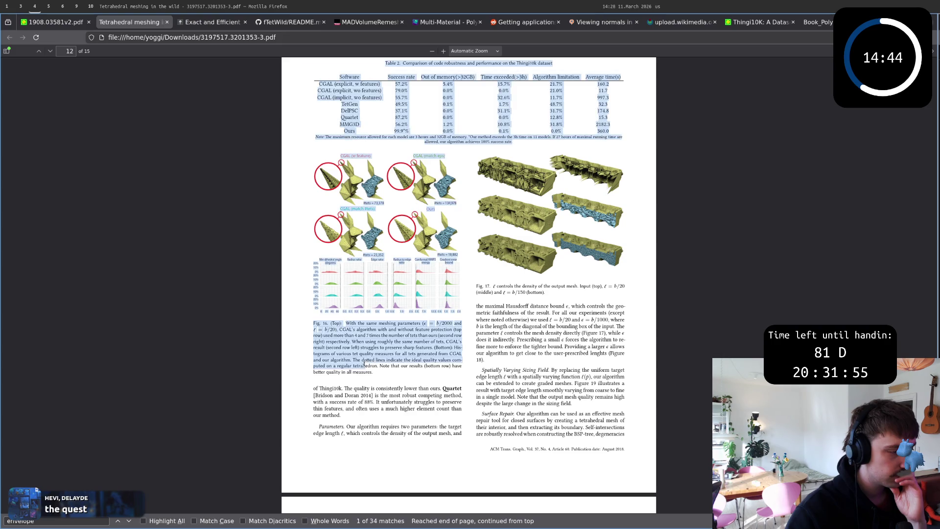
pyautogui.click(362, 360)
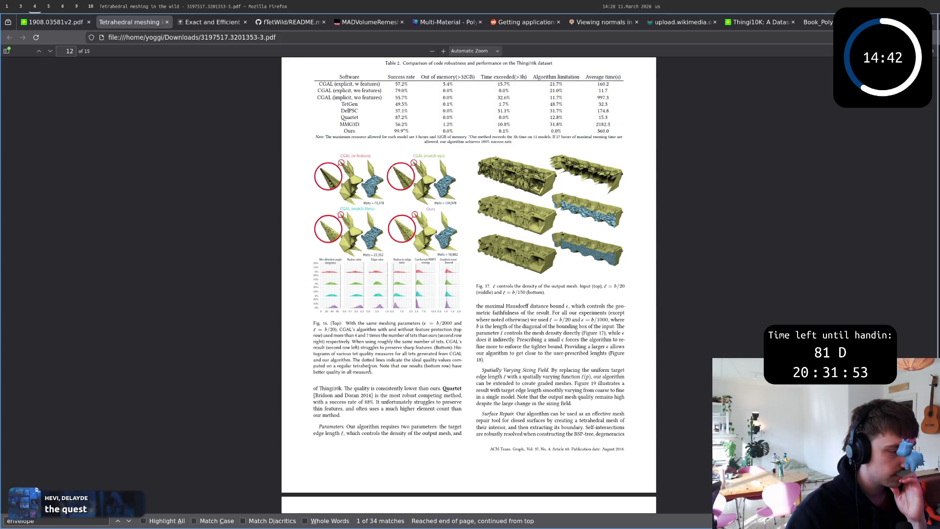
pyautogui.moveTo(363, 361); pyautogui.dragTo(377, 375)
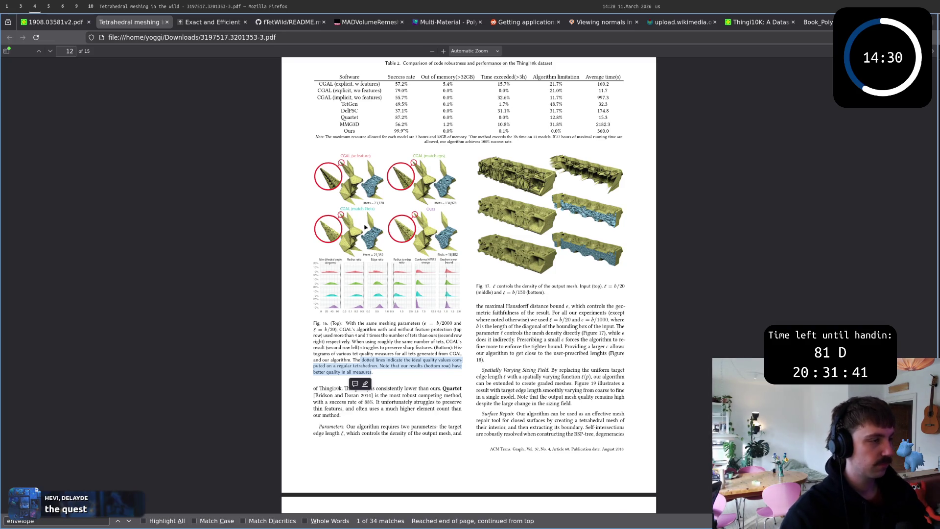
pyautogui.scroll(5, 444, 215)
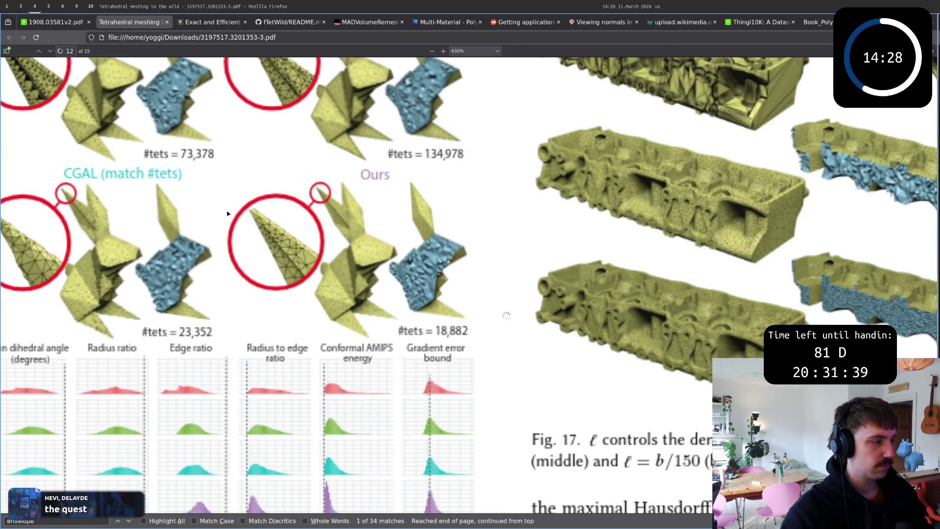
pyautogui.scroll(-1, 227, 213)
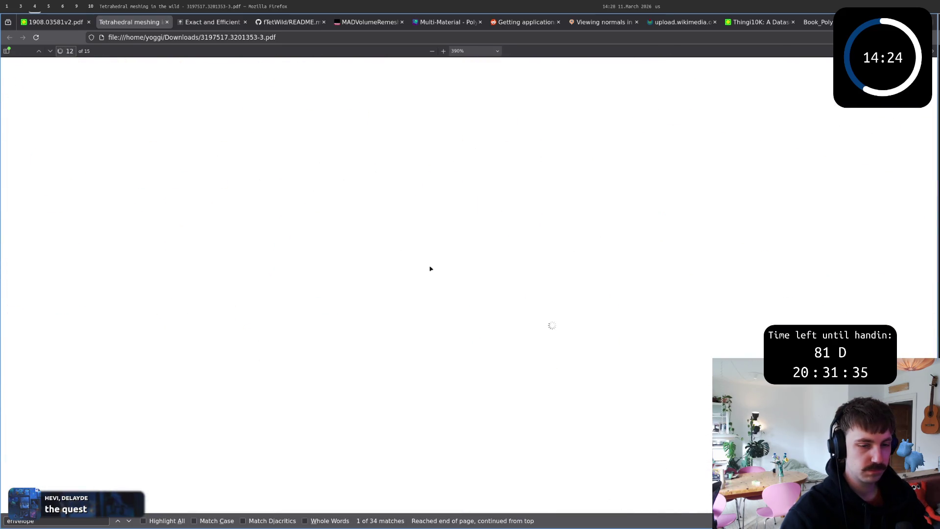
pyautogui.scroll(-3, 529, 319)
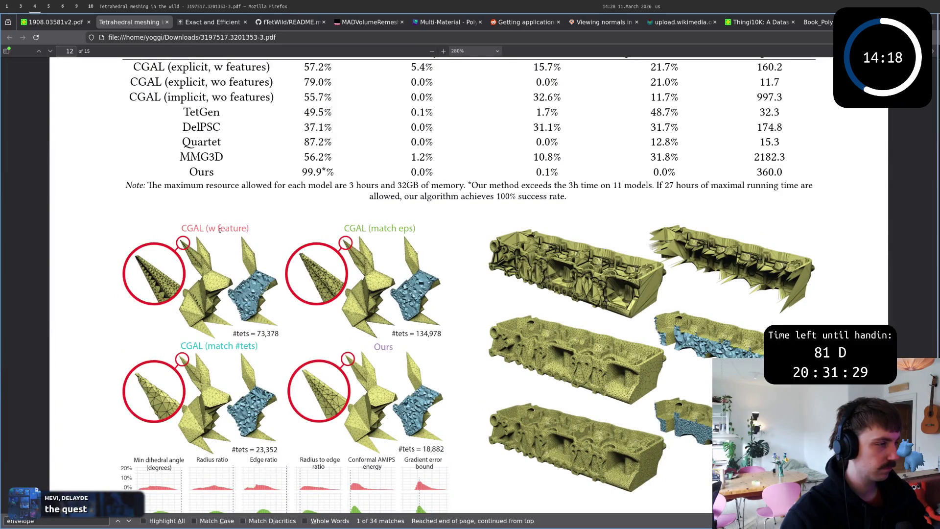
pyautogui.scroll(-1, 300, 337)
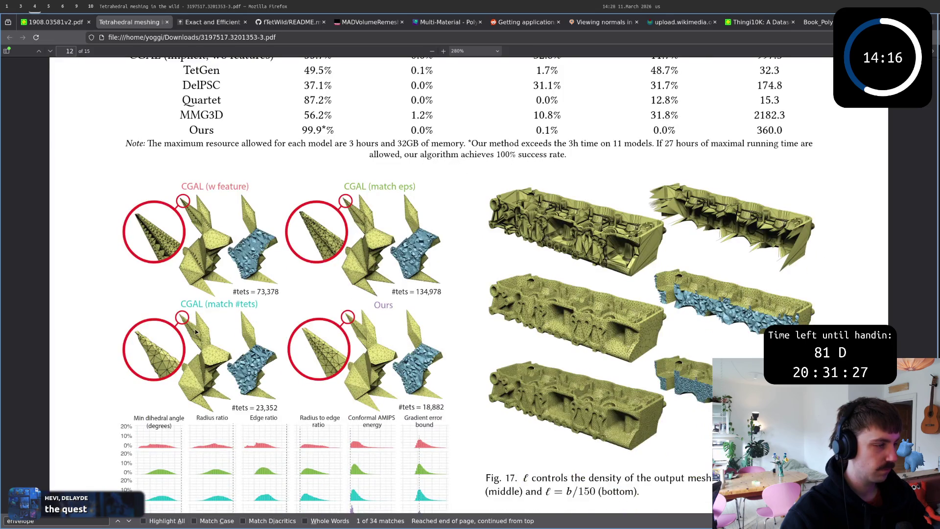
pyautogui.scroll(2, 195, 331)
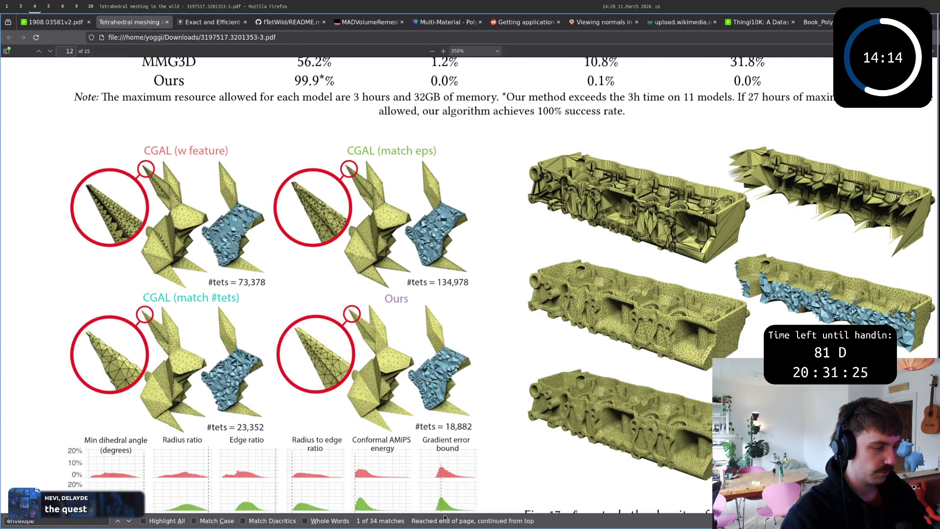
pyautogui.hscroll(-1, 331, 419)
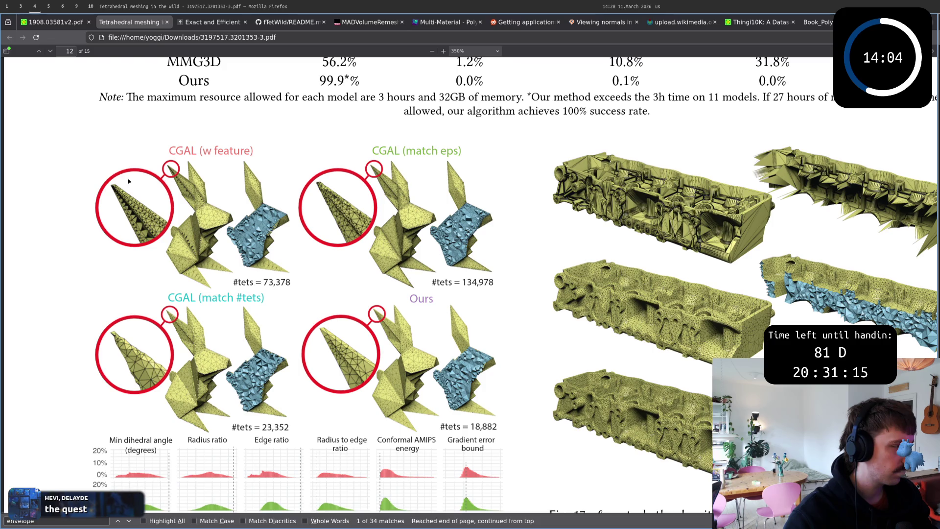
pyautogui.scroll(-2, 402, 338)
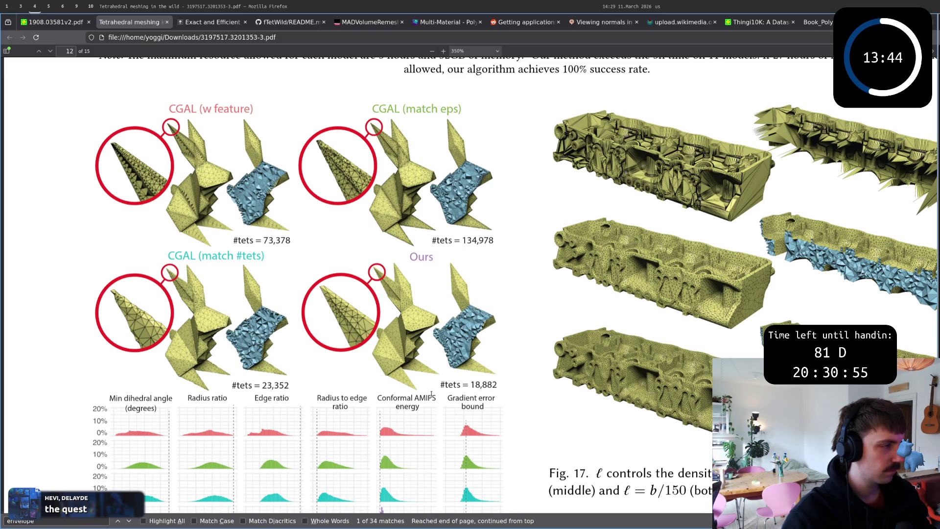
pyautogui.keyDown('ctrl'); pyautogui.scroll(-1, 431, 394); pyautogui.keyUp('ctrl')
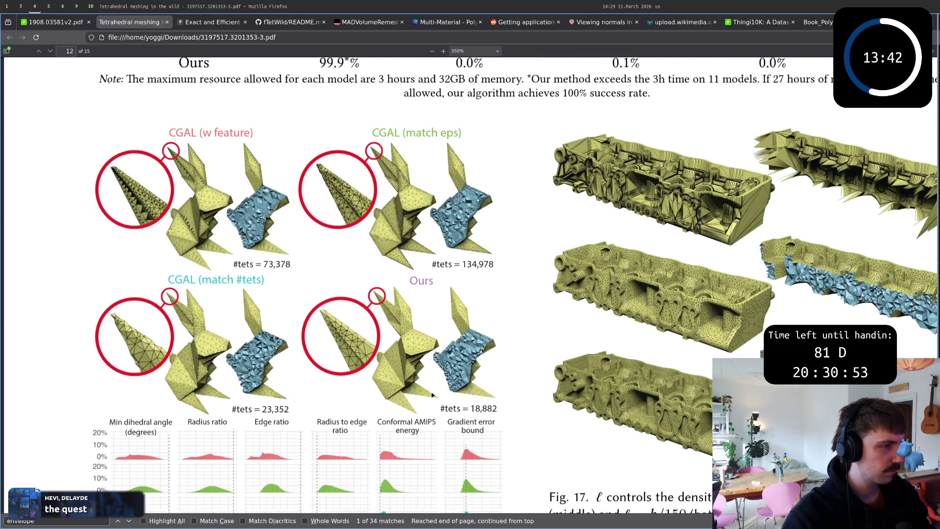
pyautogui.scroll(5, 432, 394)
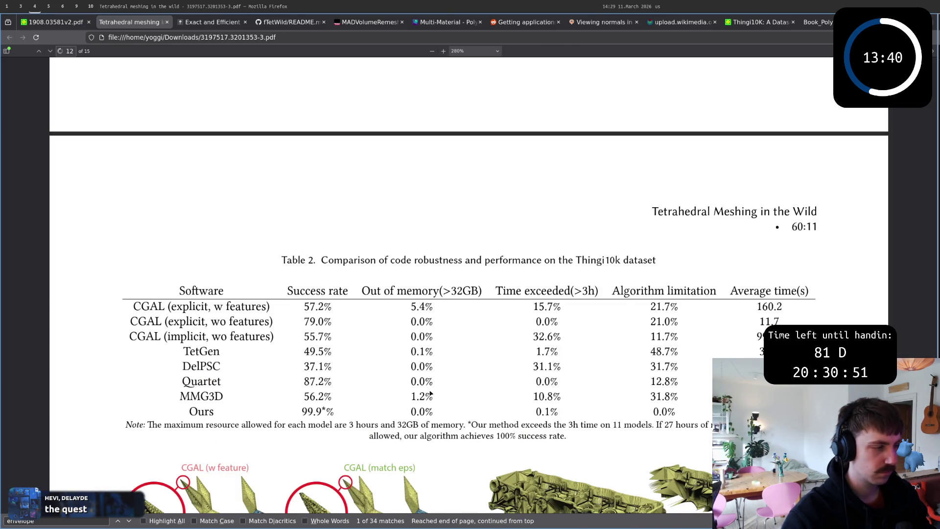
pyautogui.keyDown('ctrl'); pyautogui.scroll(-1, 431, 394); pyautogui.keyUp('ctrl')
pyautogui.scroll(-2, 430, 392)
pyautogui.scroll(-2, 423, 390)
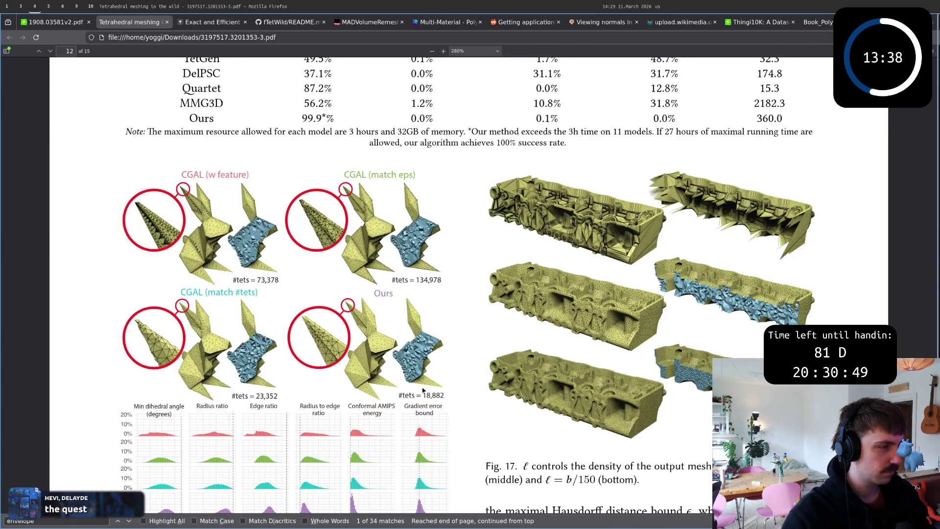
pyautogui.scroll(-3, 423, 390)
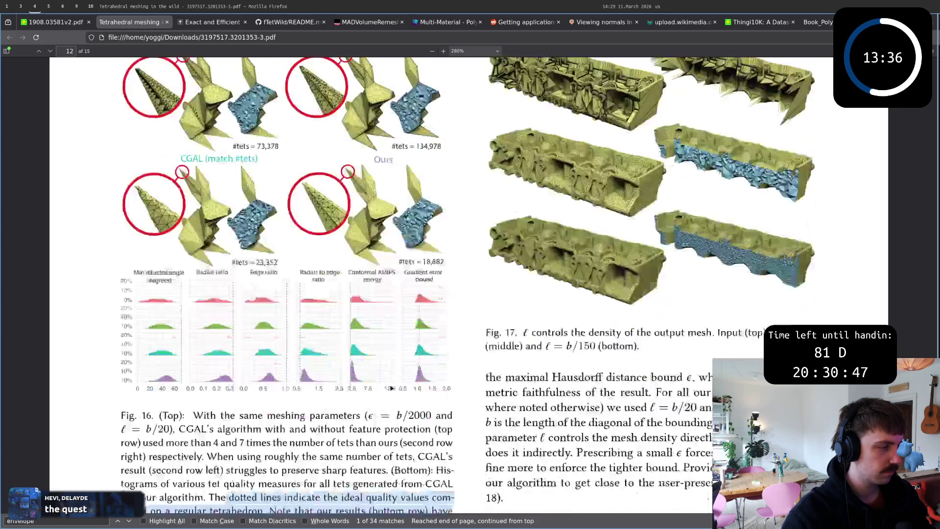
pyautogui.scroll(-2, 404, 386)
pyautogui.scroll(-1, 387, 381)
pyautogui.scroll(-1, 388, 382)
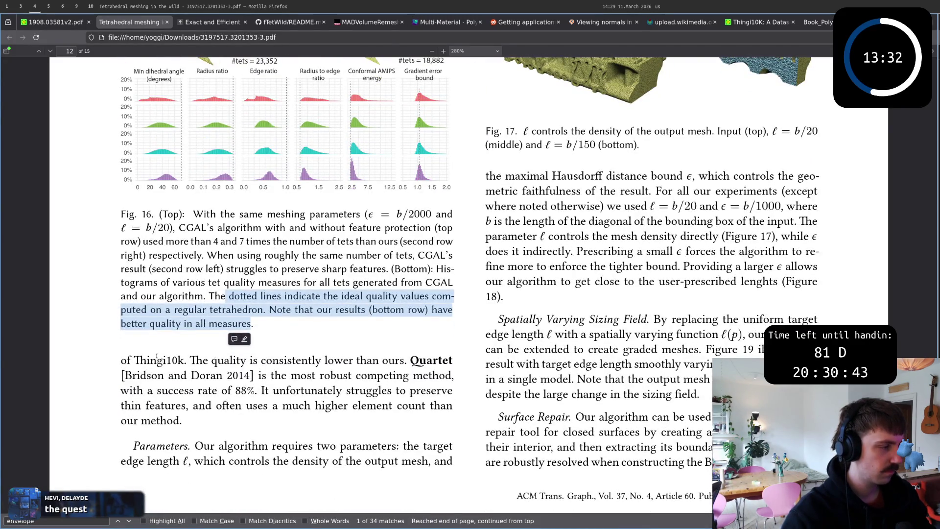
pyautogui.click(162, 334)
pyautogui.tripleClick(323, 269)
pyautogui.click(324, 269)
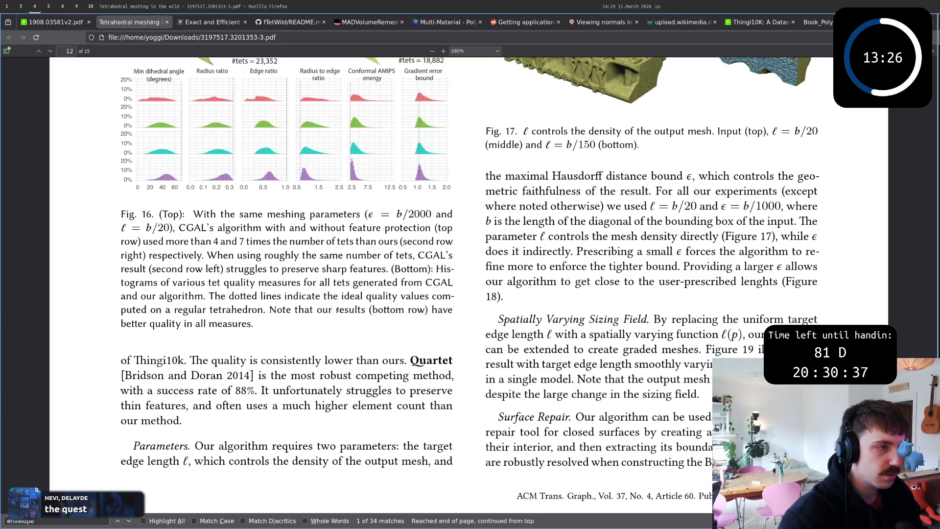
pyautogui.scroll(5, 578, 330)
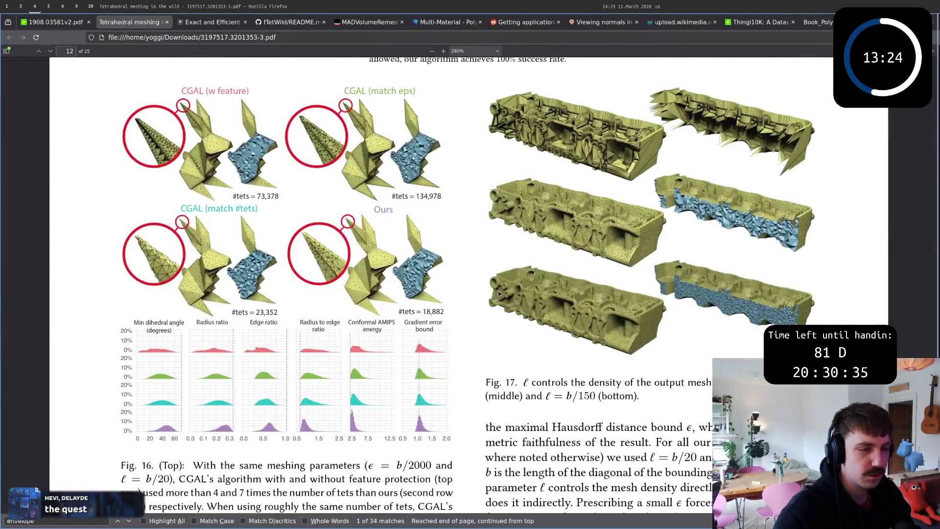
pyautogui.scroll(2, 353, 321)
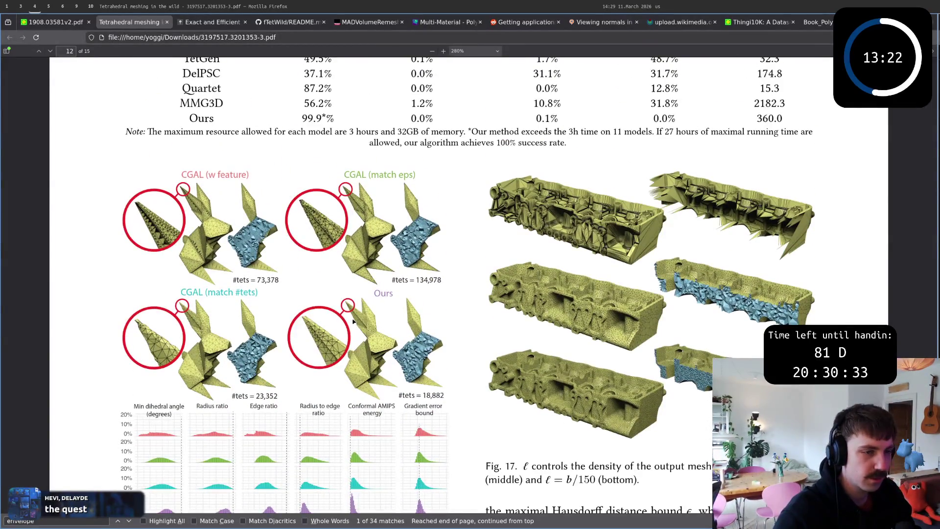
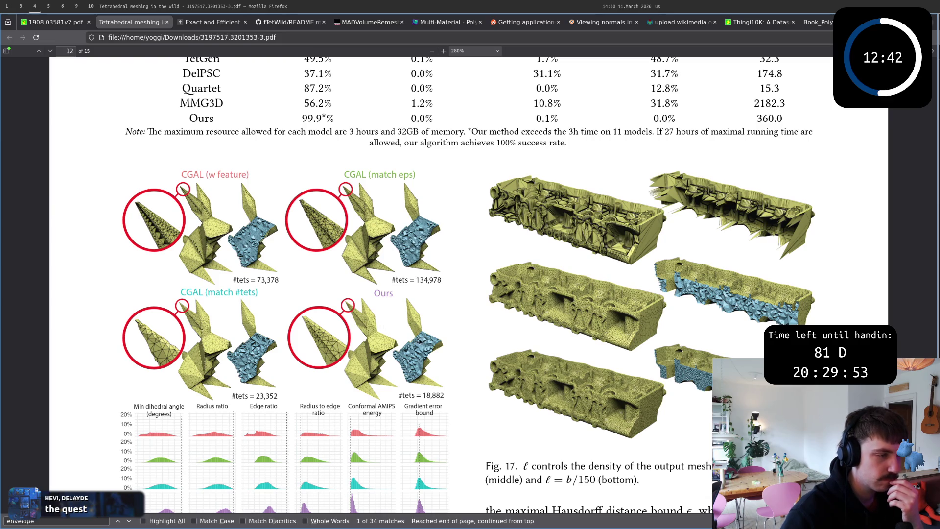
pyautogui.scroll(5, 491, 365)
pyautogui.scroll(-6, 490, 365)
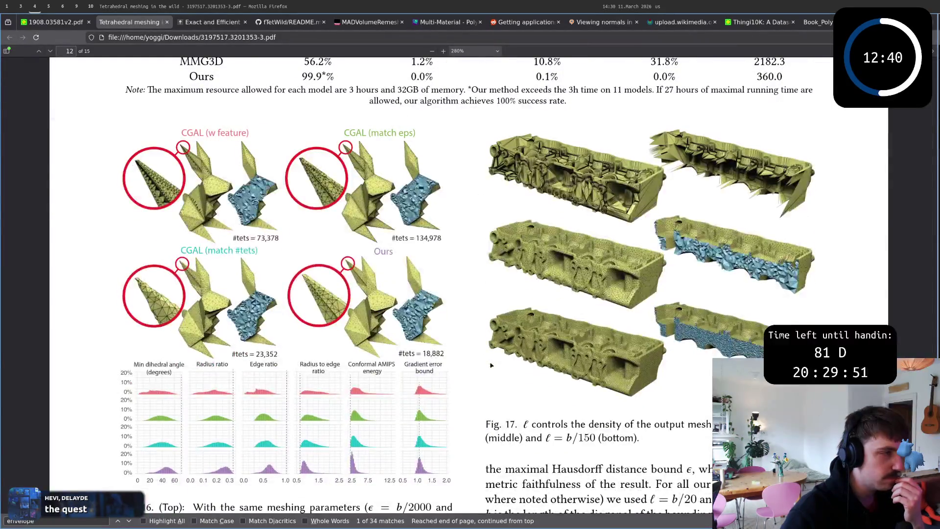
pyautogui.scroll(2, 491, 365)
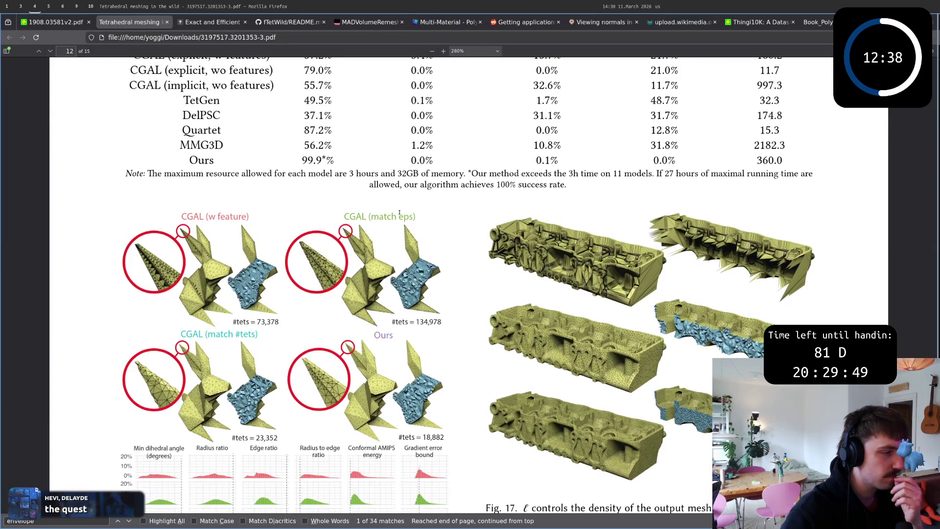
# - Open a new browser tab to start a web search after reading the bunny figure
pyautogui.hotkey('ctrl', 't')
pyautogui.write('or')
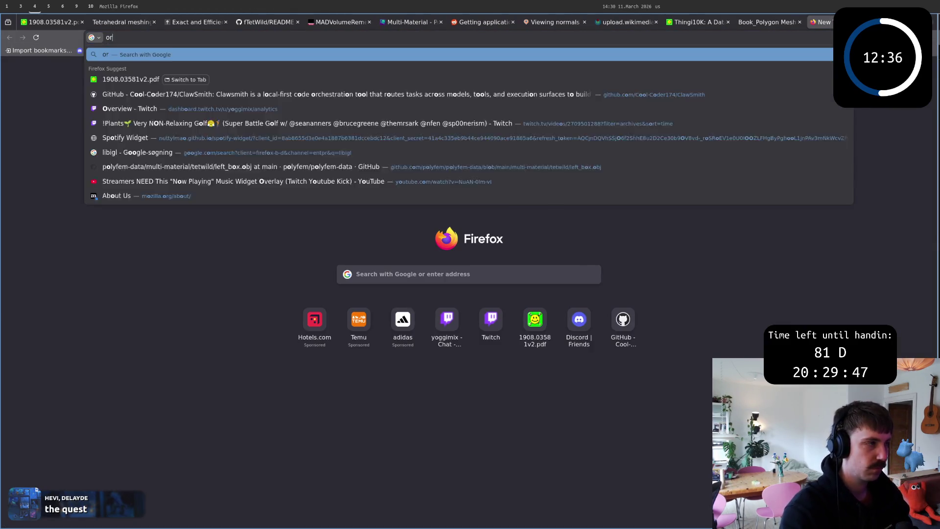
pyautogui.write('igami bunny pa')
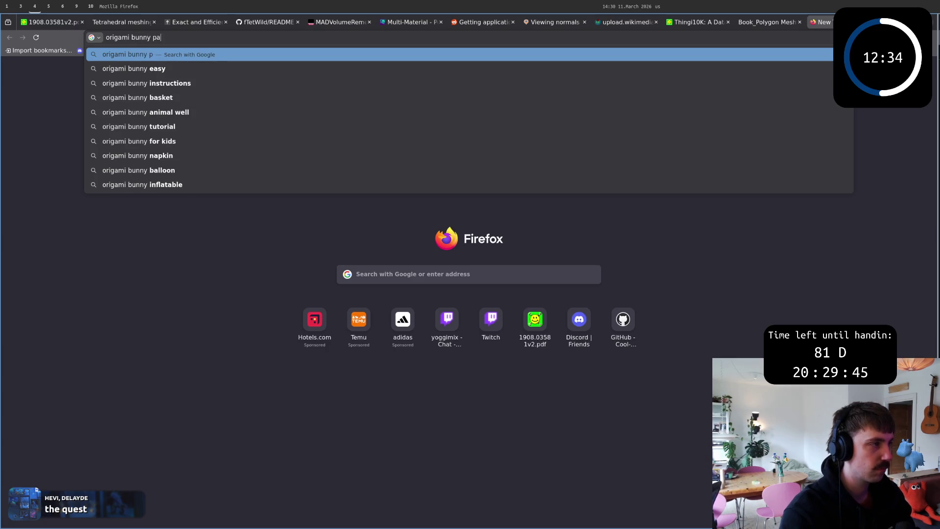
pyautogui.write('per ')
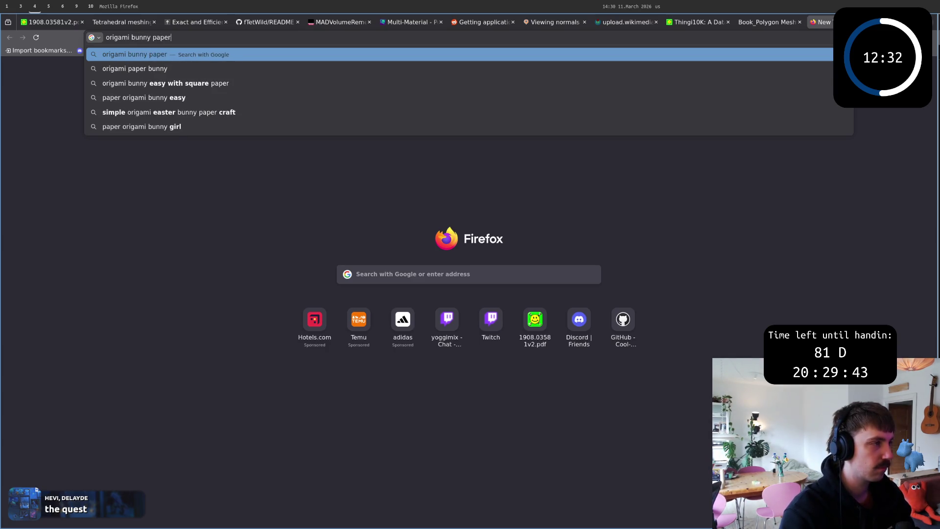
pyautogui.write('3d')
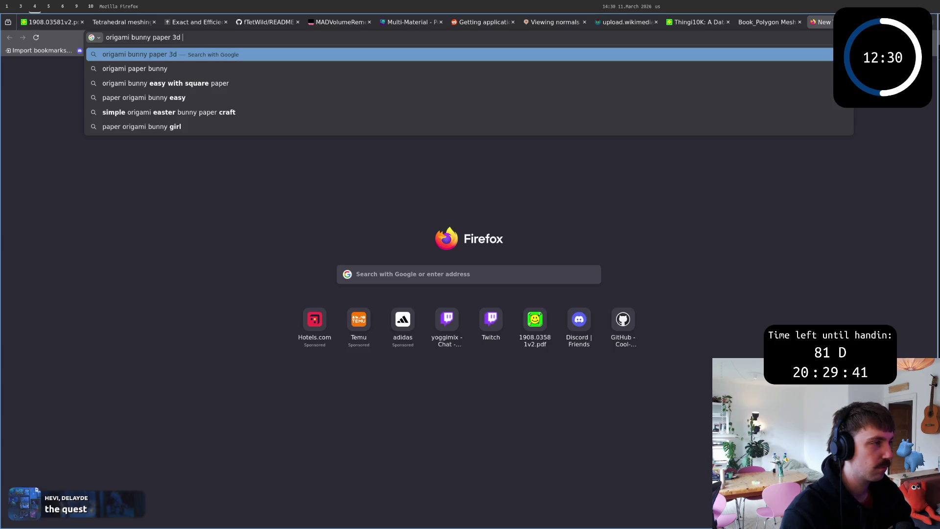
pyautogui.write(' figure')
# - Run the 'origami bunny paper 3d figure' Google search, then return to the meshing PDF tab
pyautogui.press('Return')
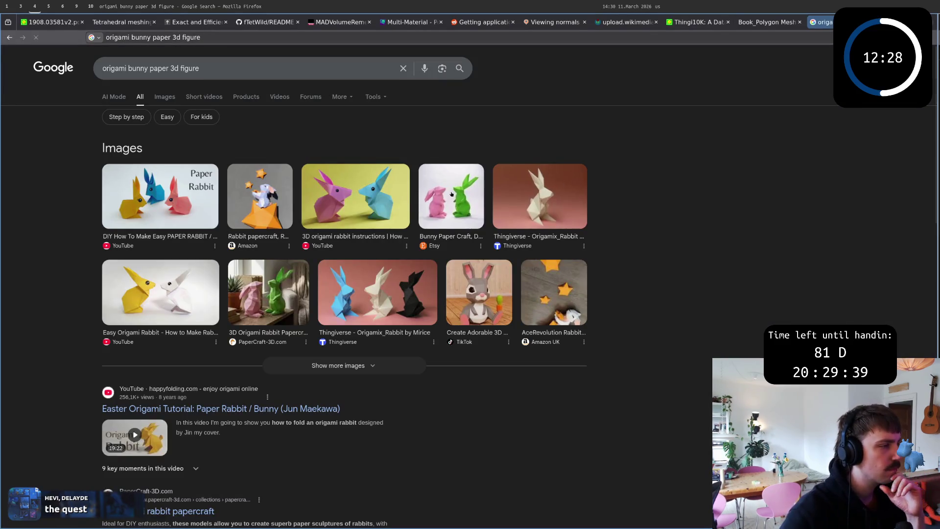
pyautogui.scroll(-3, 184, 341)
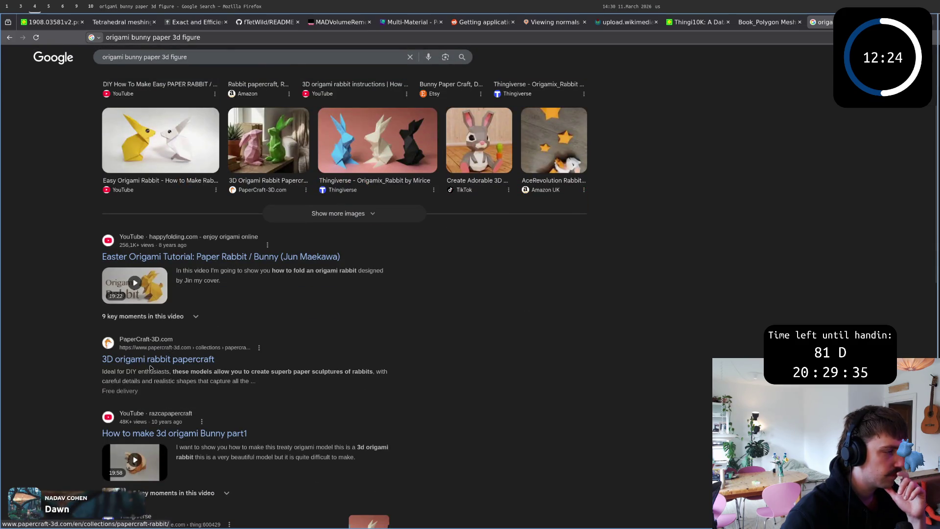
pyautogui.scroll(-3, 67, 364)
pyautogui.scroll(-1, 67, 365)
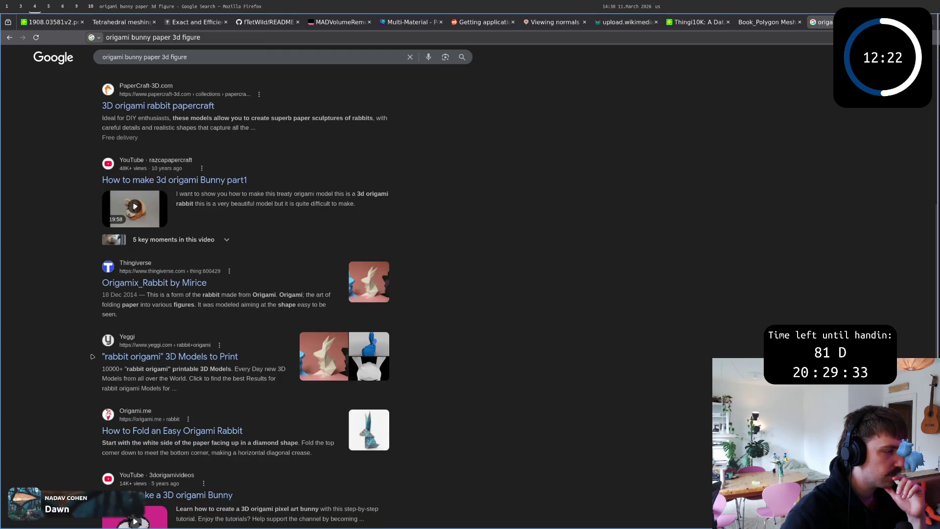
pyautogui.scroll(-3, 142, 365)
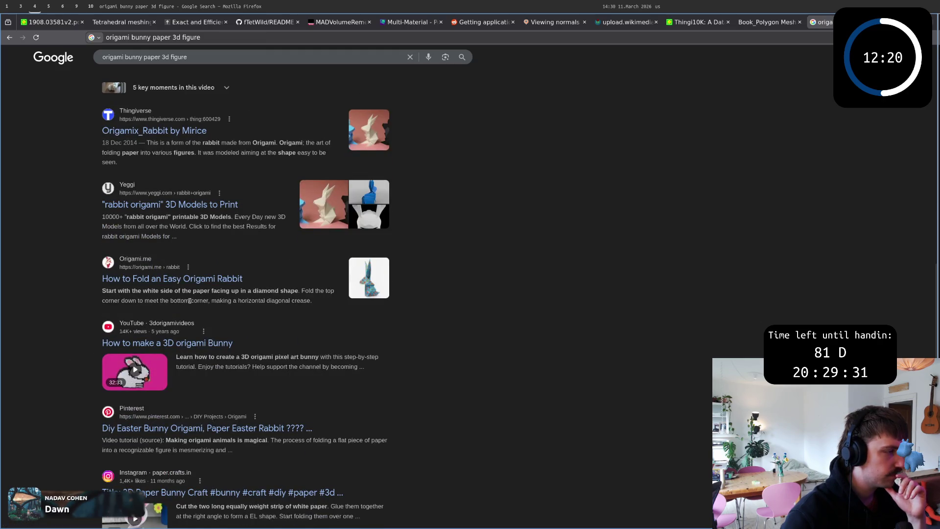
pyautogui.scroll(-1, 196, 335)
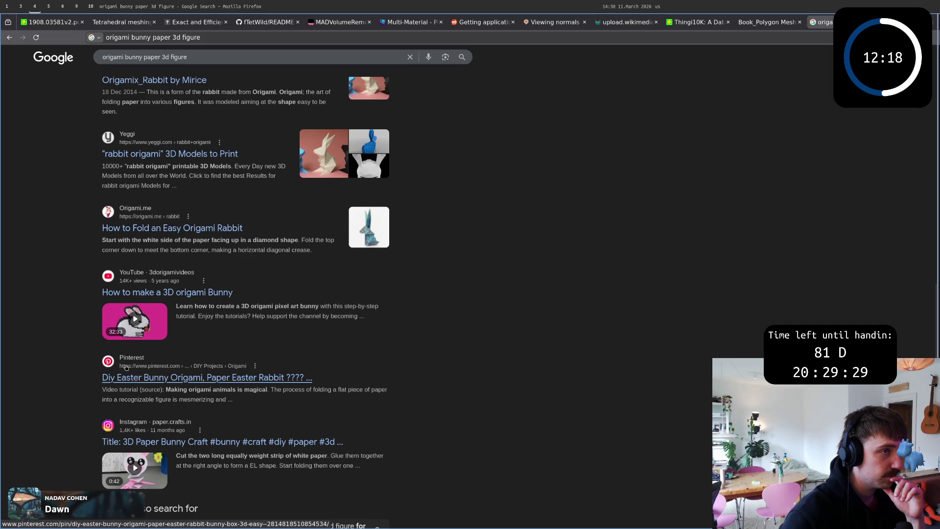
pyautogui.scroll(-1, 125, 371)
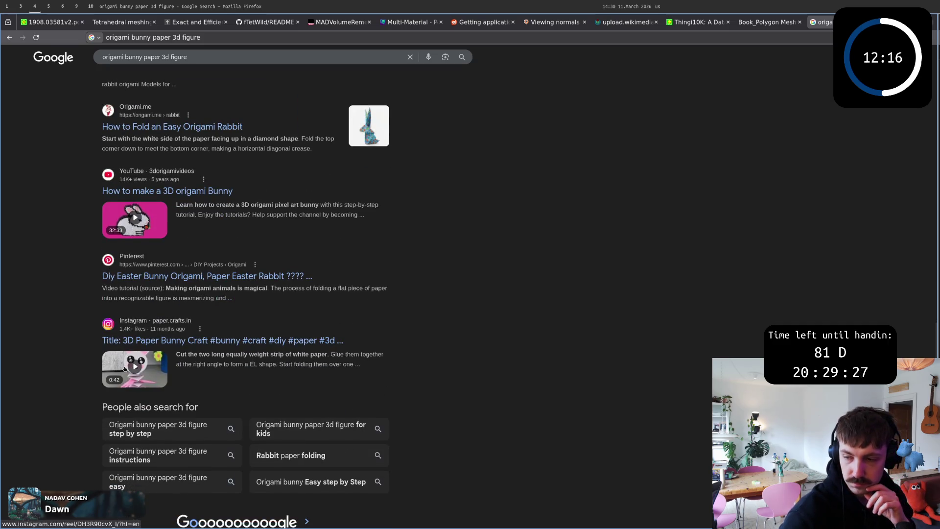
pyautogui.scroll(-1, 135, 366)
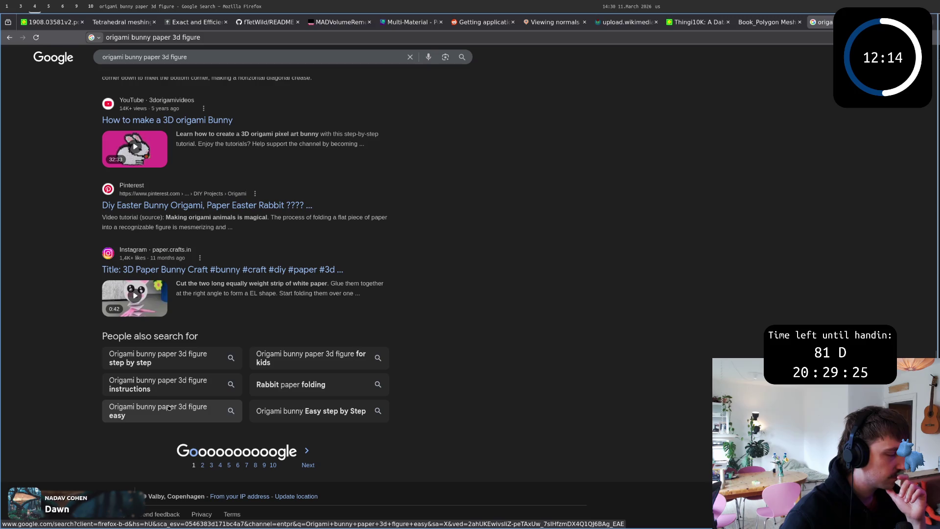
pyautogui.scroll(4, 215, 303)
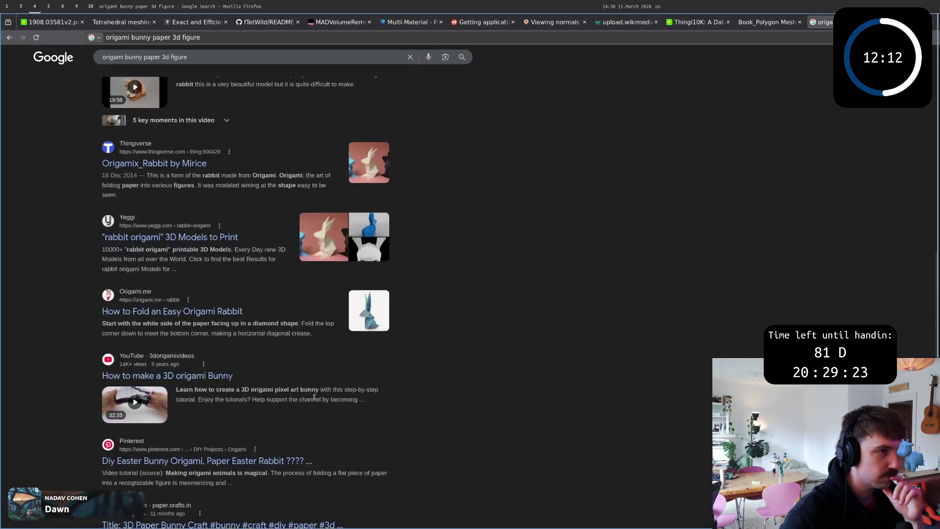
pyautogui.scroll(4, 723, 71)
pyautogui.hotkey('ctrl', '2')
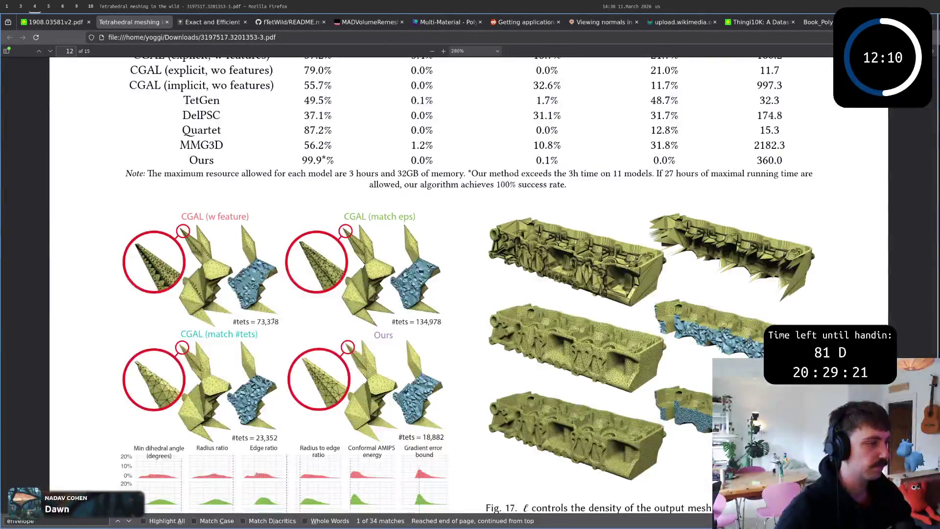
pyautogui.scroll(2, 494, 292)
pyautogui.scroll(1, 163, 306)
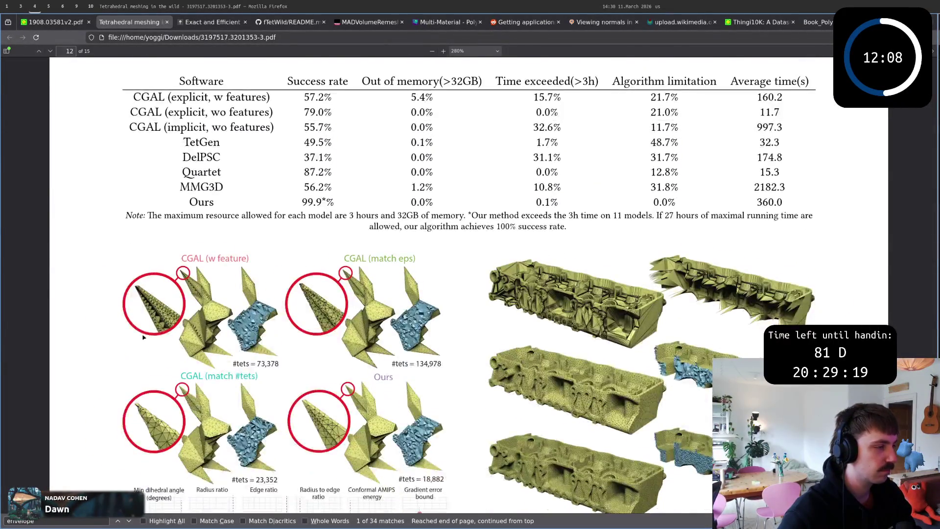
pyautogui.scroll(1, 263, 320)
pyautogui.scroll(1, 264, 321)
pyautogui.scroll(-2, 264, 320)
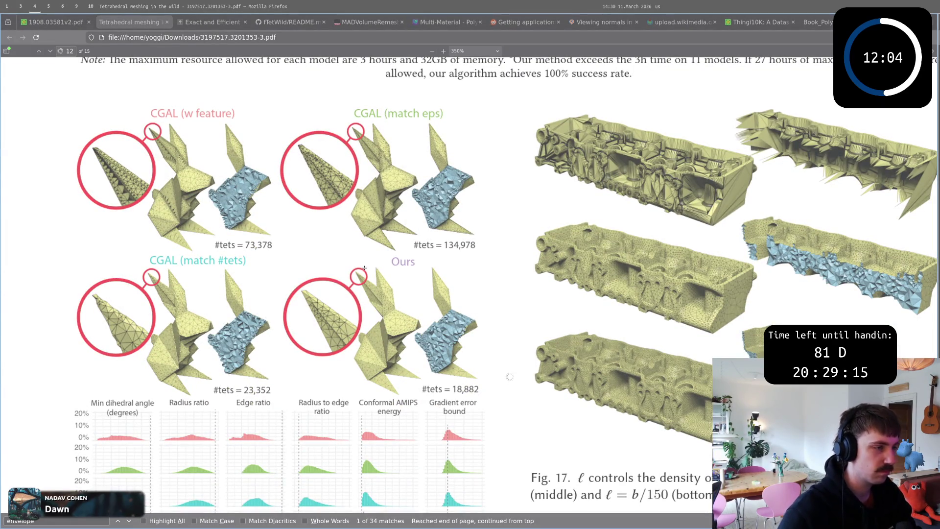
# - Screenshot the Ours bunny close-up, then bring up the app launcher on workspace 7
pyautogui.moveTo(278, 255); pyautogui.dragTo(424, 362)
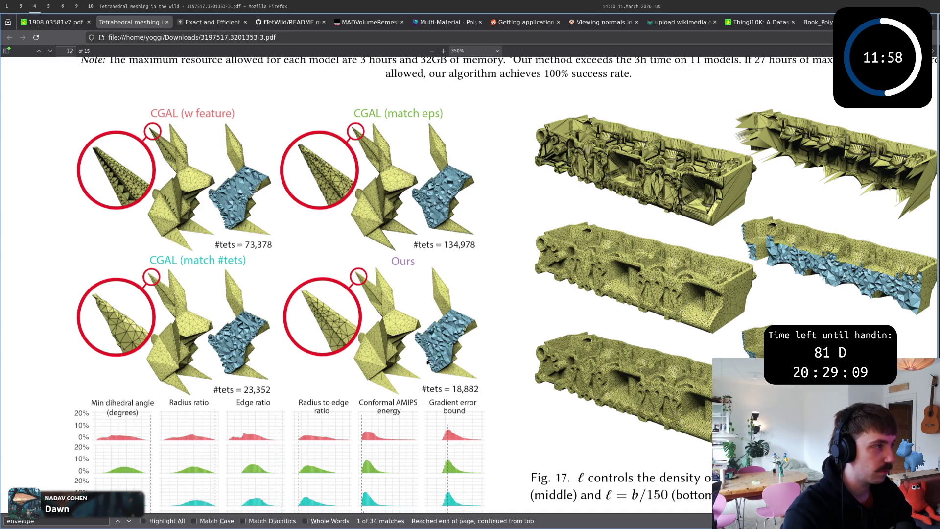
pyautogui.press('super+7')
pyautogui.press('super+d')
pyautogui.write('gb')
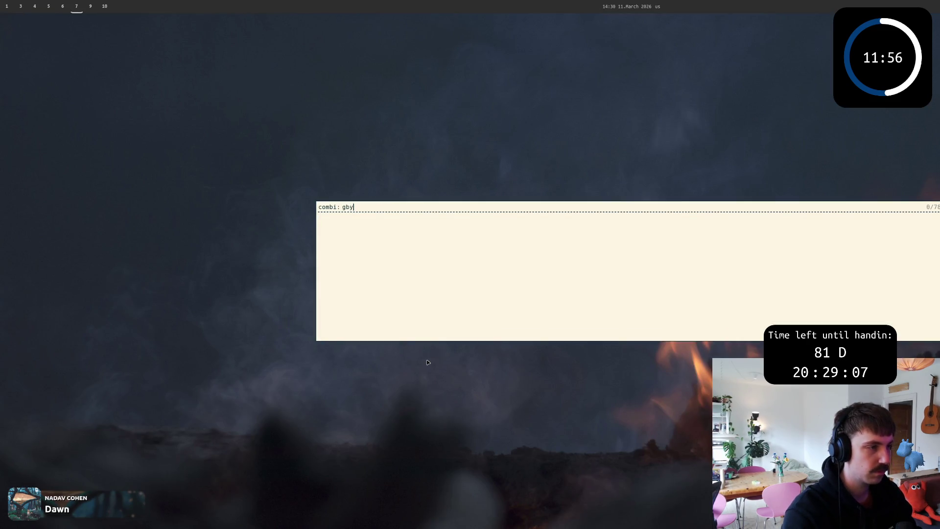
# - Launch GIMP, discard the placeholder image and paste the screenshot as a new image
pyautogui.press('BackSpace')
pyautogui.write('imp')
pyautogui.press('Return')
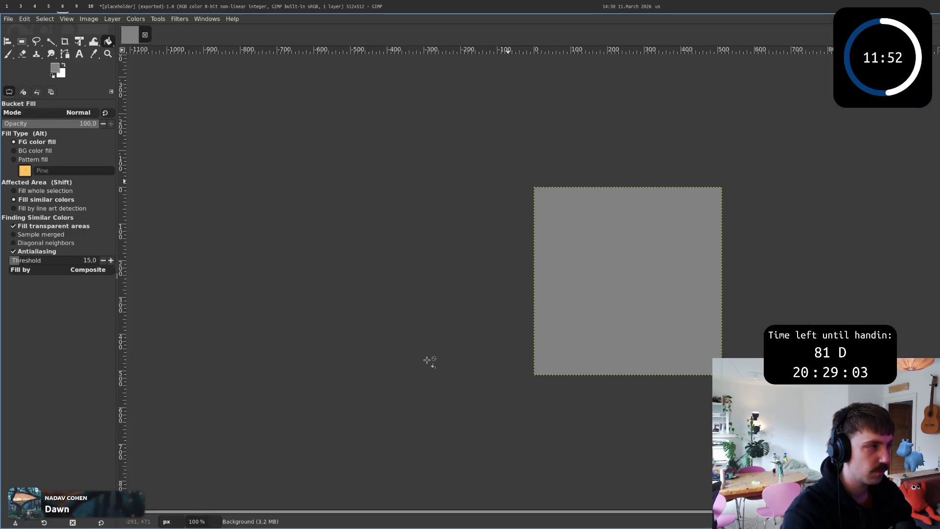
pyautogui.click(147, 34)
pyautogui.click(755, 240)
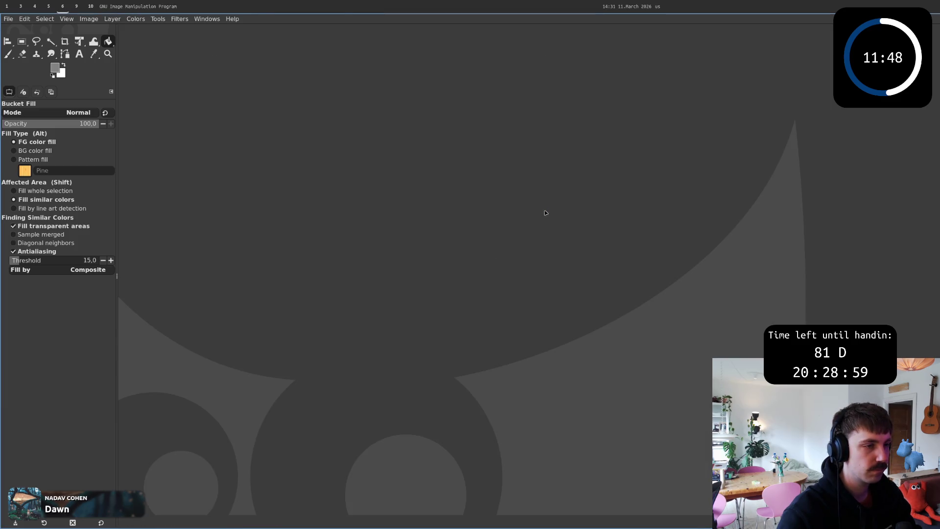
pyautogui.hotkey('ctrl', 'shift', 'v')
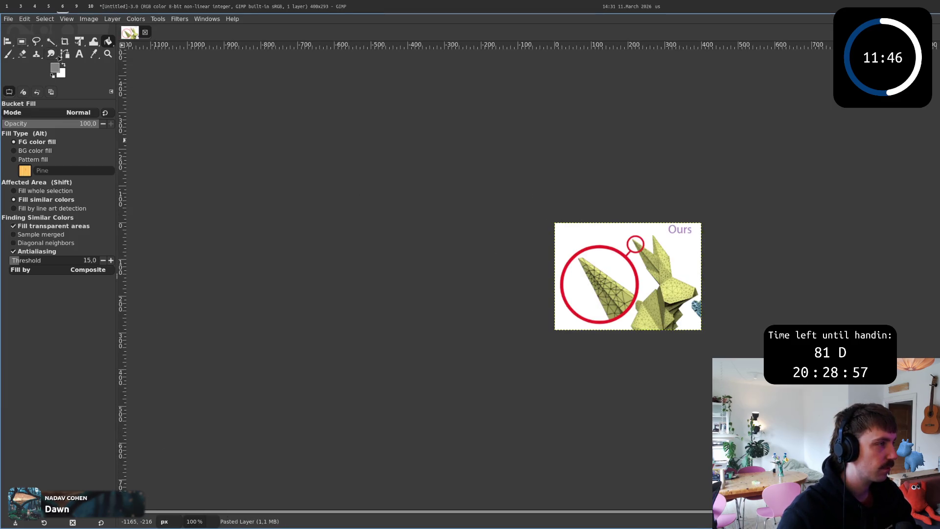
# - Sample the white background as paint colour, select the Paintbrush, and start Export As
pyautogui.click(93, 54)
pyautogui.click(566, 233)
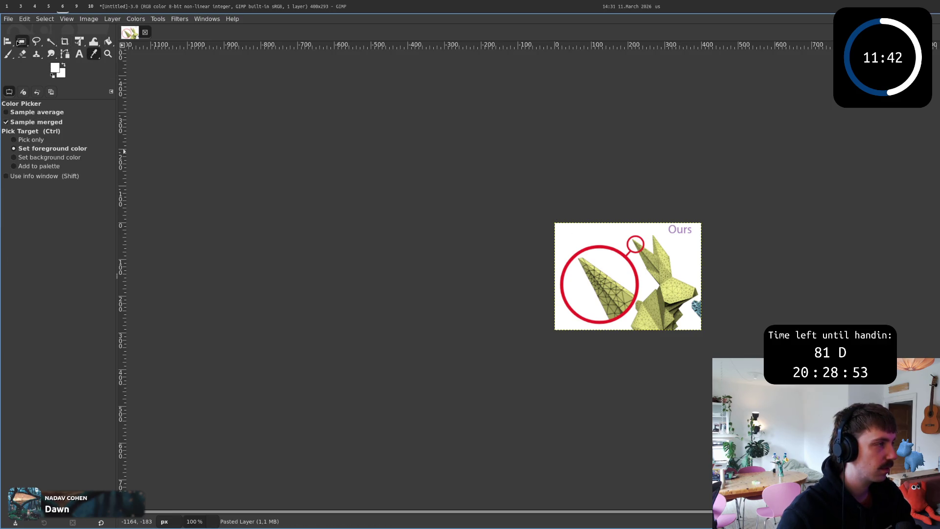
pyautogui.click(8, 54)
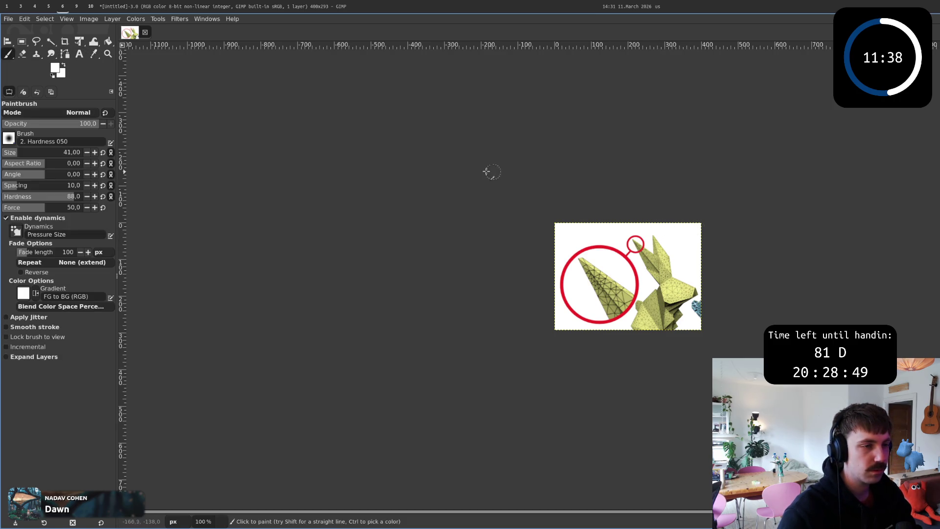
pyautogui.scroll(2, 566, 223)
pyautogui.scroll(3, 566, 223)
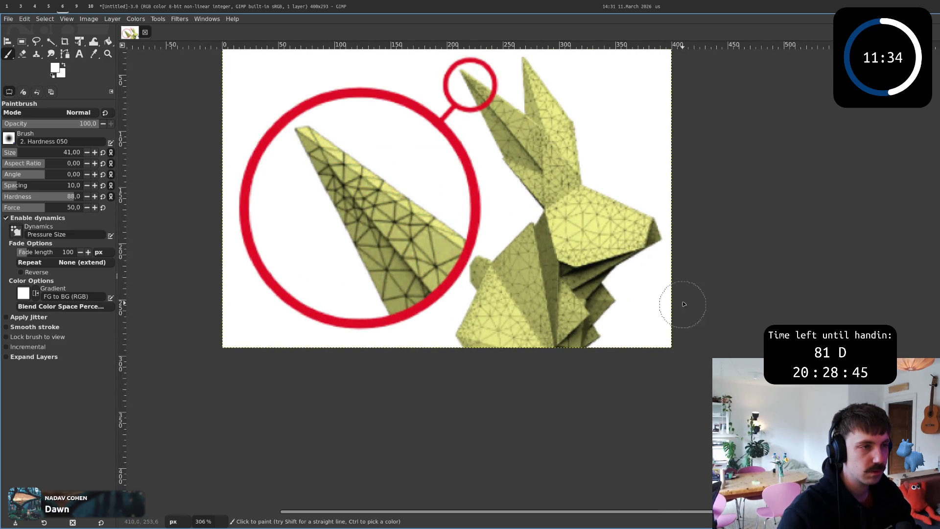
pyautogui.scroll(2, 681, 305)
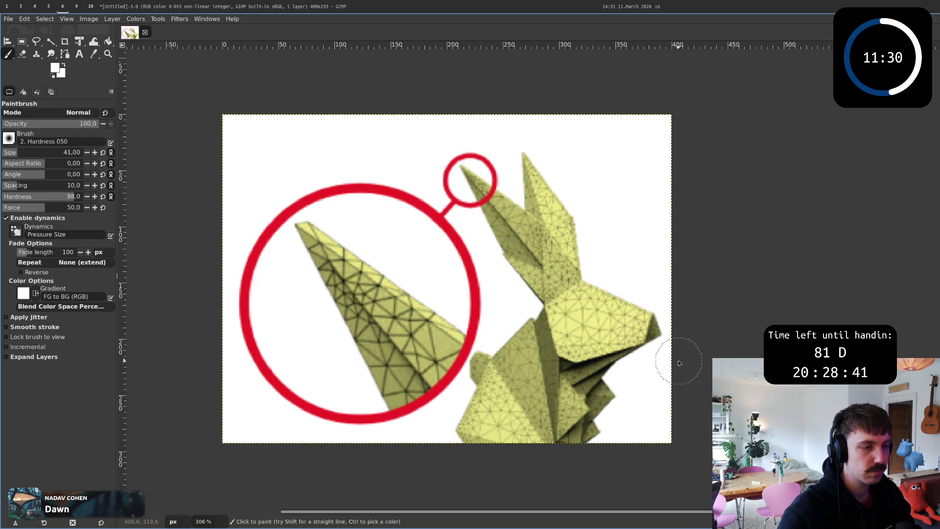
pyautogui.press('ctrl')
pyautogui.keyDown('ctrl'); pyautogui.scroll(-3, 695, 385); pyautogui.keyUp('ctrl')
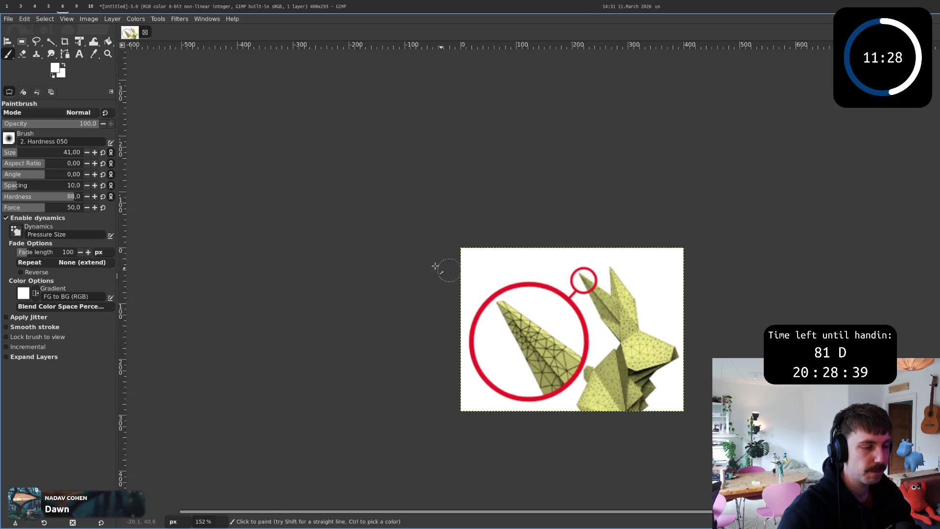
pyautogui.click(14, 23)
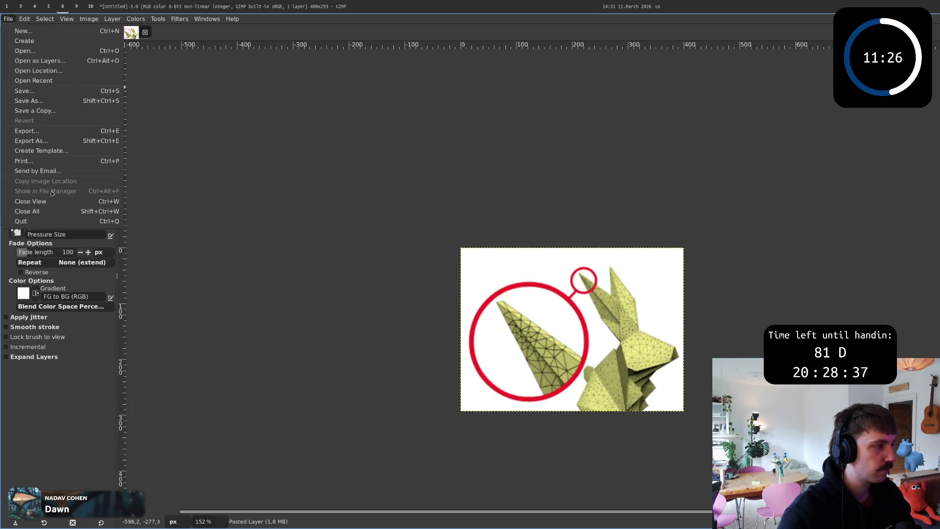
pyautogui.click(29, 140)
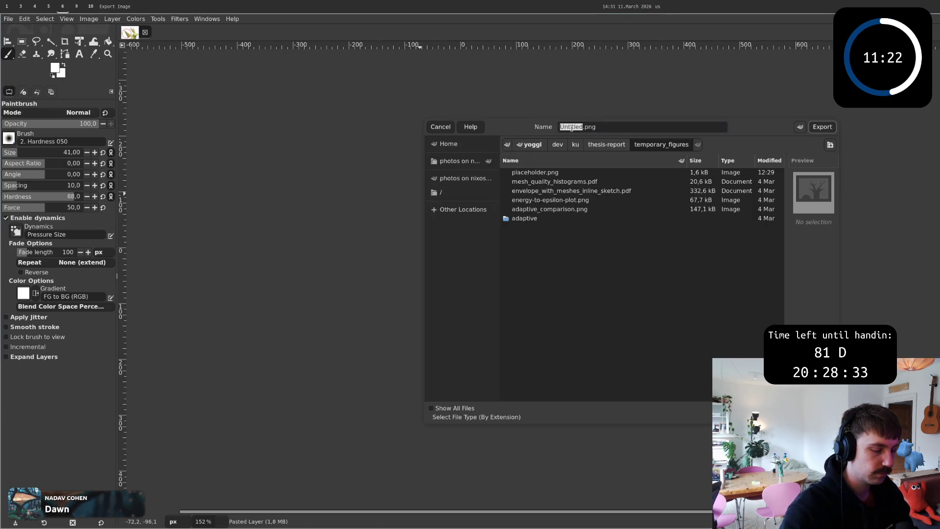
pyautogui.write('sharp_feature')
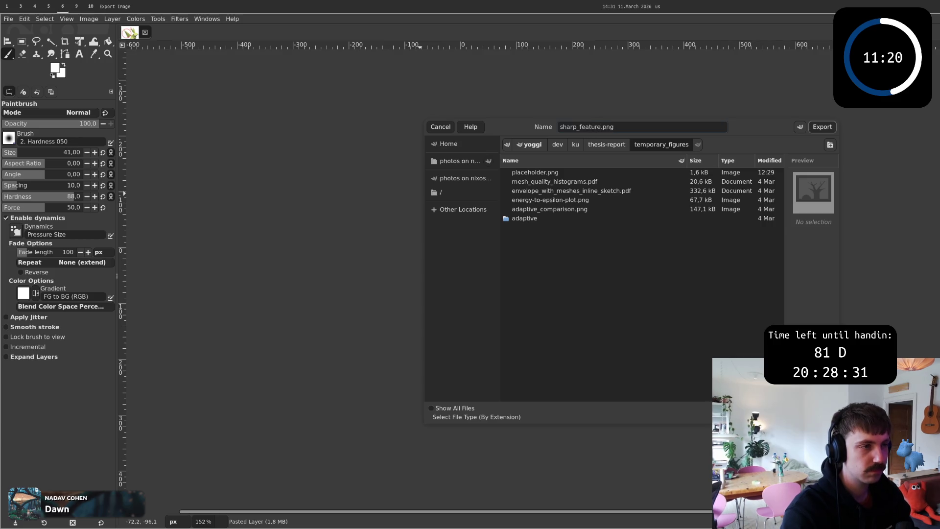
pyautogui.write('_tets')
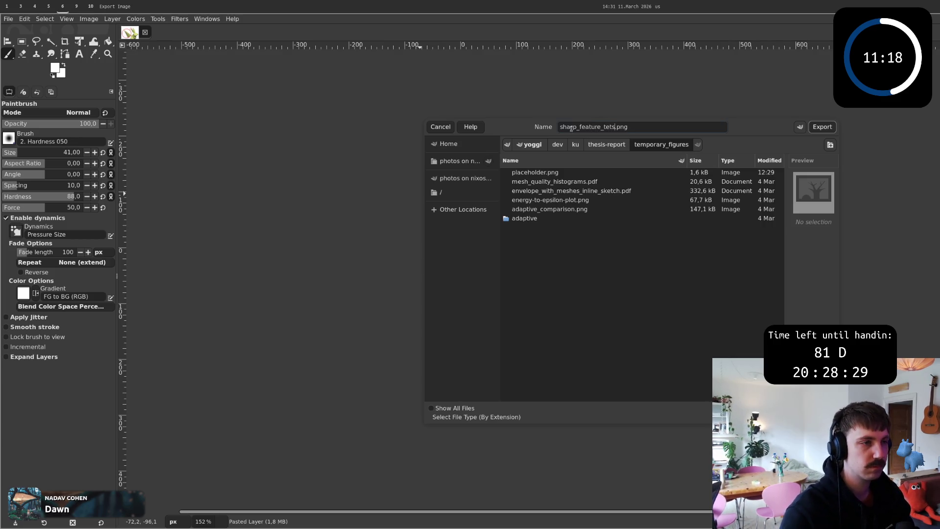
# - Export sharp_feature_tets.png to temporary_figures with PNG compression level 9
pyautogui.click(822, 127)
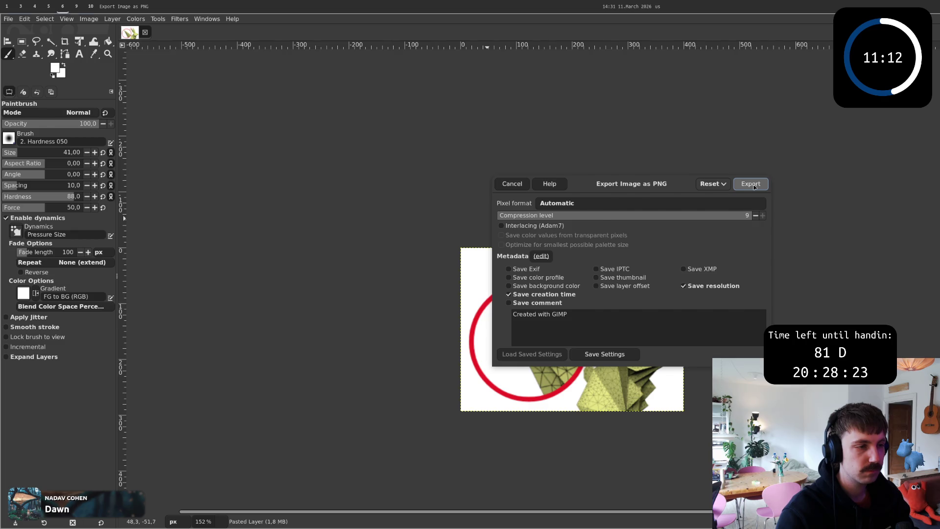
pyautogui.press('super+3')
pyautogui.press('super+6')
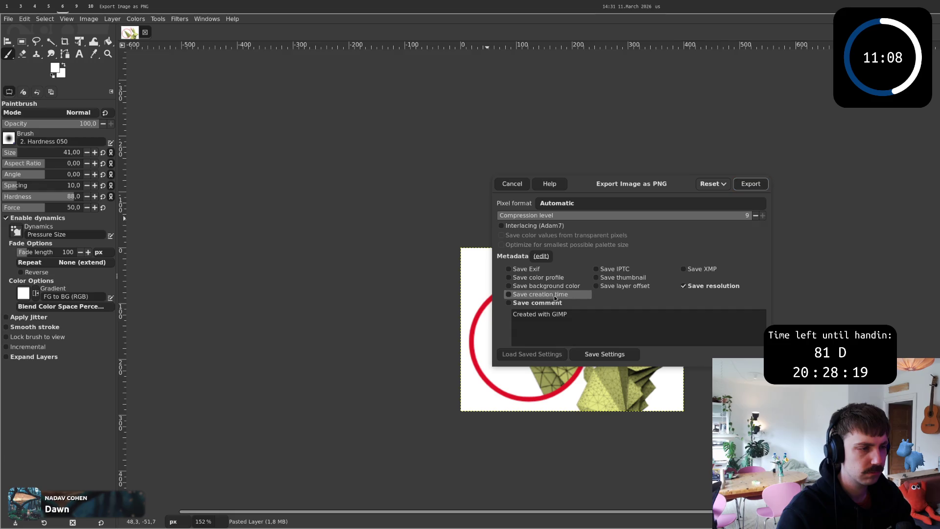
pyautogui.click(546, 216)
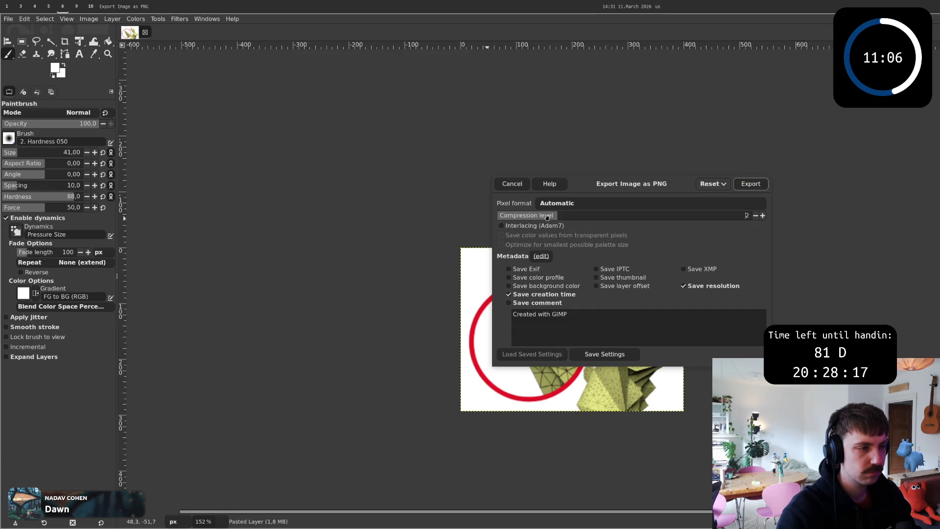
pyautogui.scroll(7, 548, 217)
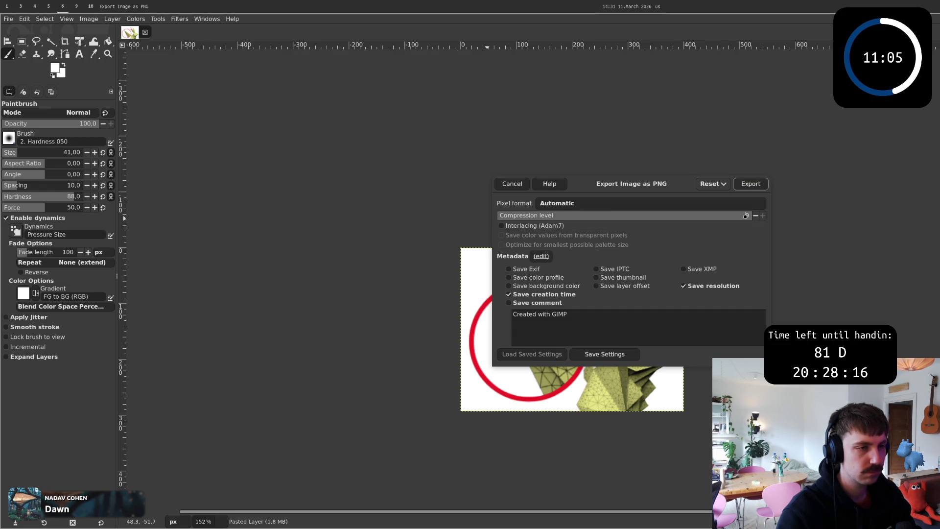
pyautogui.click(559, 229)
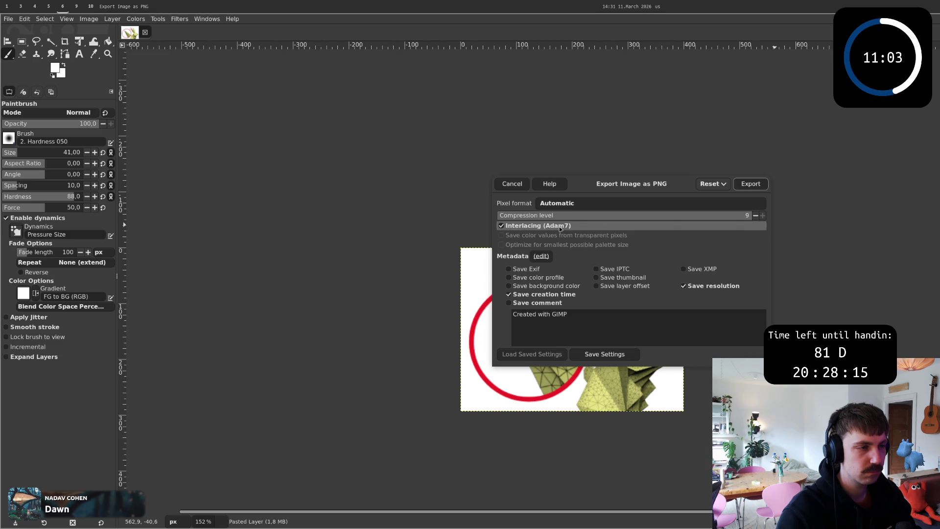
pyautogui.click(749, 184)
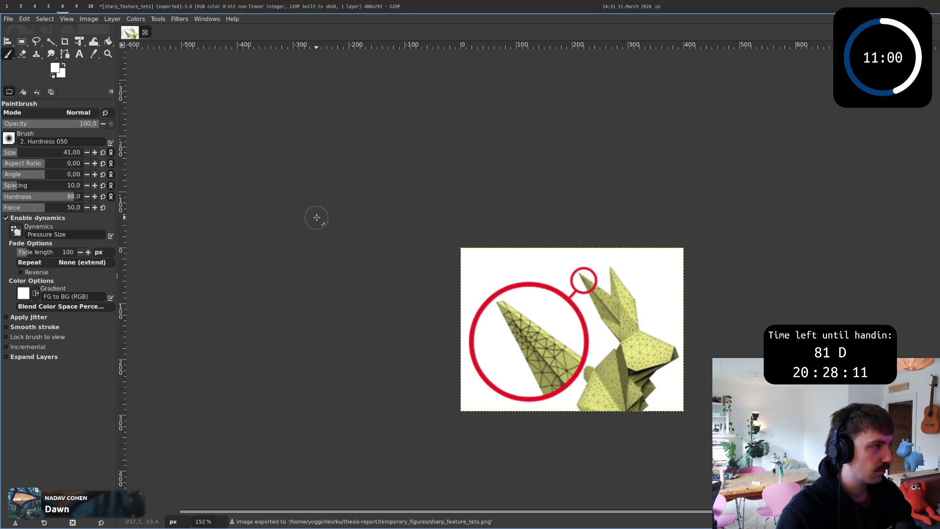
# - Return to main.tex and tidy the blank-line spacing around the However sentence
pyautogui.press('super+5')
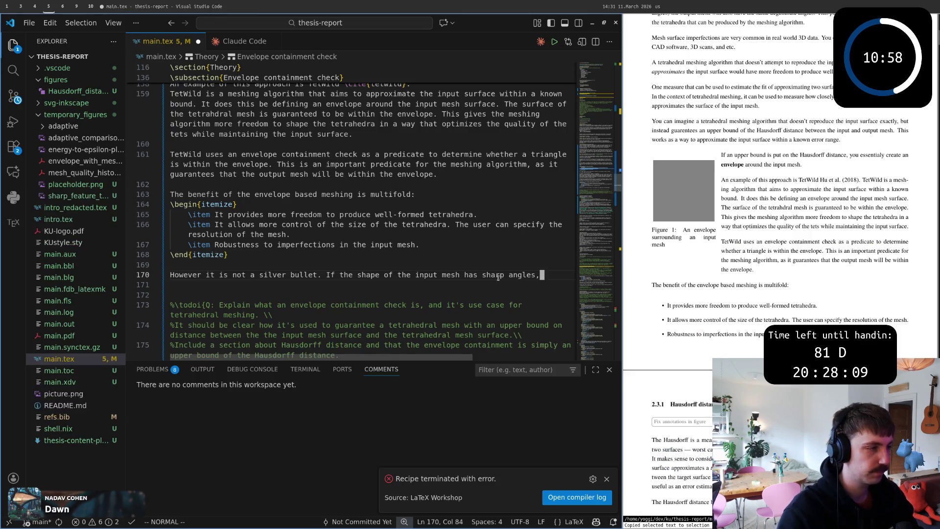
pyautogui.click(333, 275)
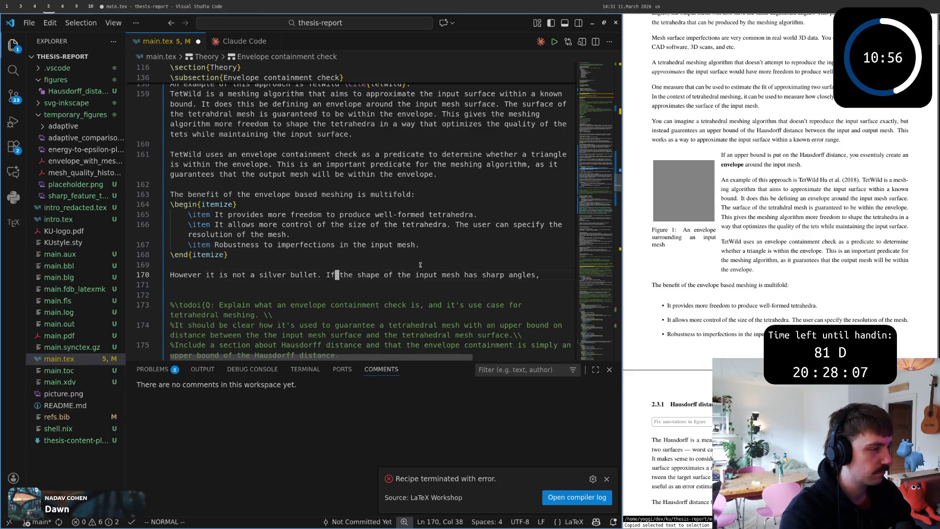
pyautogui.press('b')
pyautogui.press('b')
pyautogui.press('b')
pyautogui.press('b')
pyautogui.press('i')
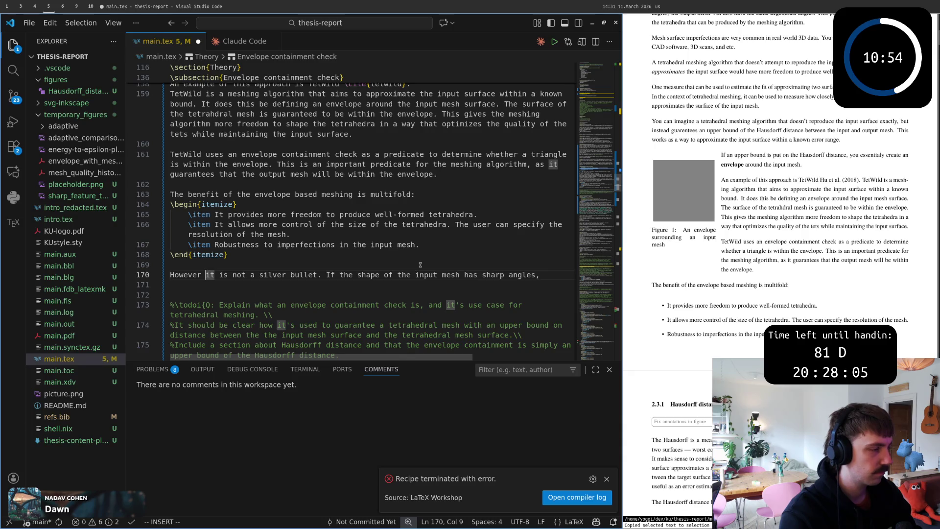
pyautogui.press('Escape')
pyautogui.press('k')
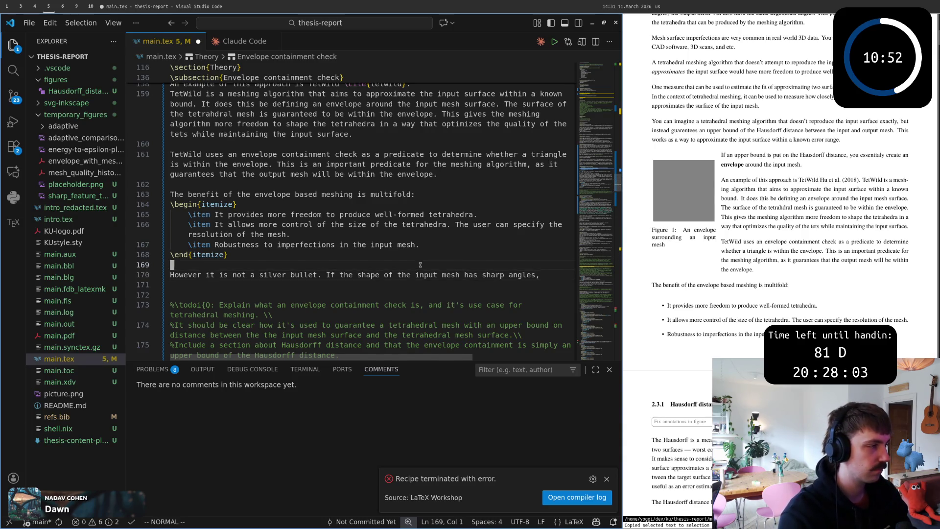
pyautogui.press('o')
pyautogui.press('Return')
pyautogui.press('k')
pyautogui.press('d')
pyautogui.press('d')
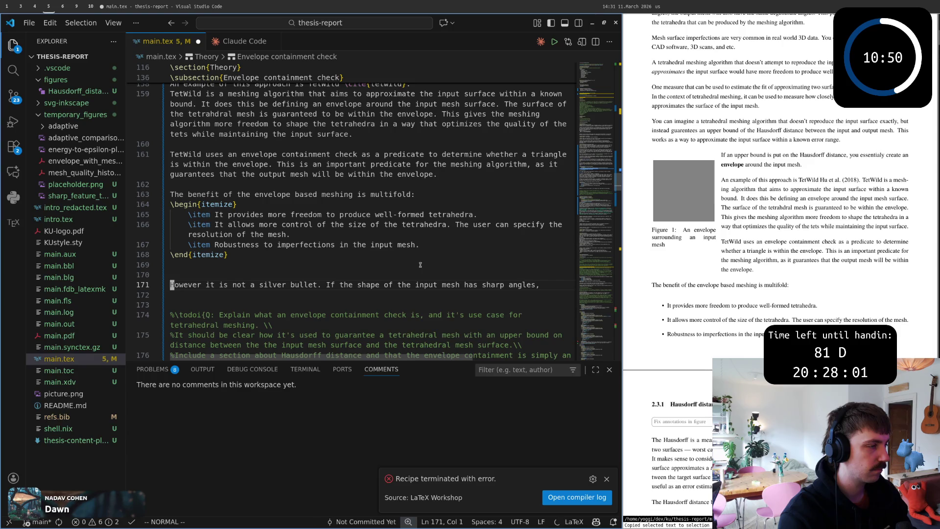
pyautogui.press('w')
pyautogui.press('w')
pyautogui.write(',')
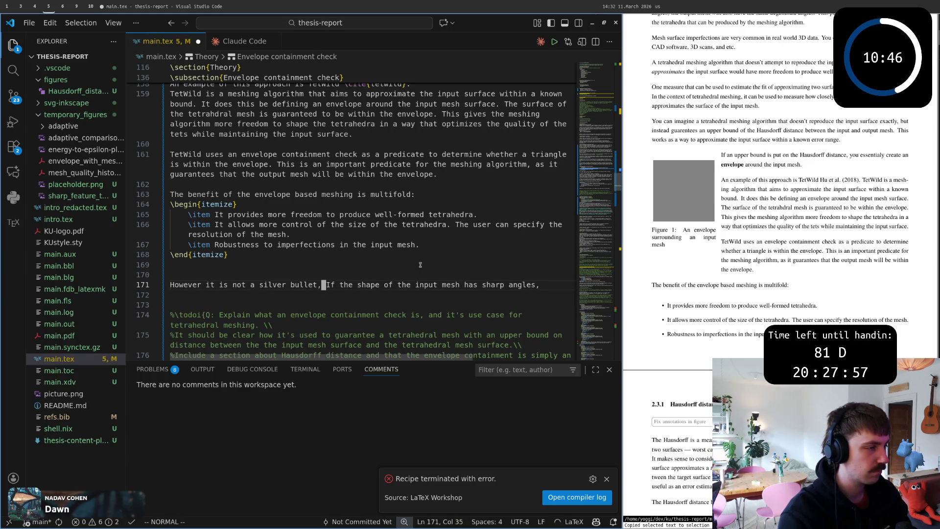
pyautogui.write('Dathere is not wa')
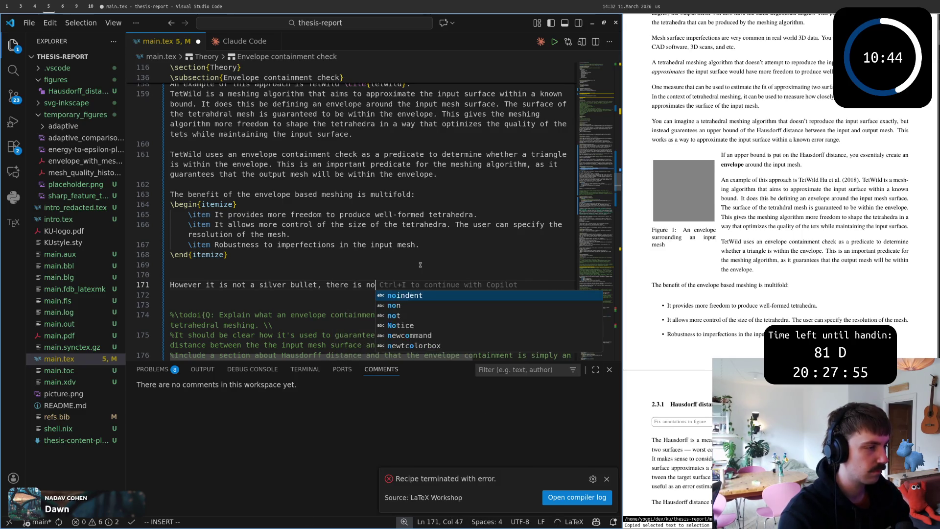
pyautogui.write('y around the f')
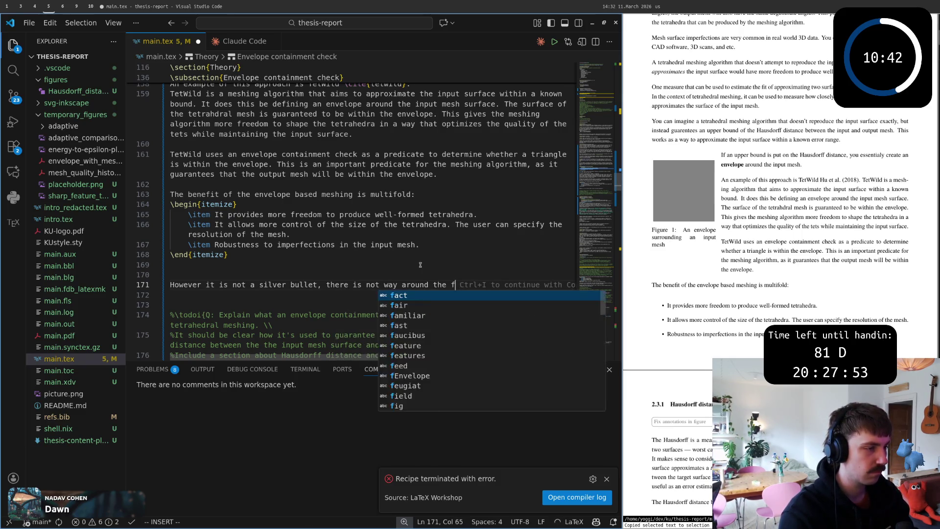
pyautogui.write('act that i')
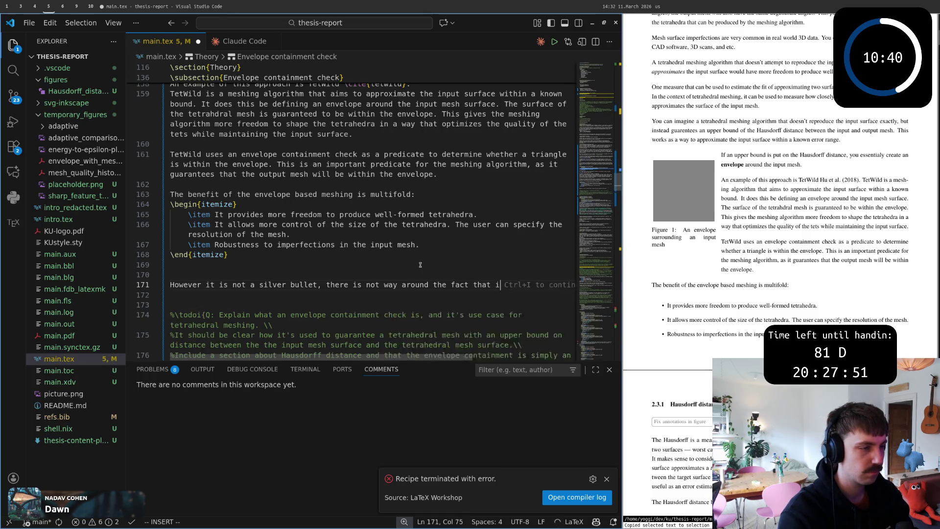
pyautogui.write('f the input ')
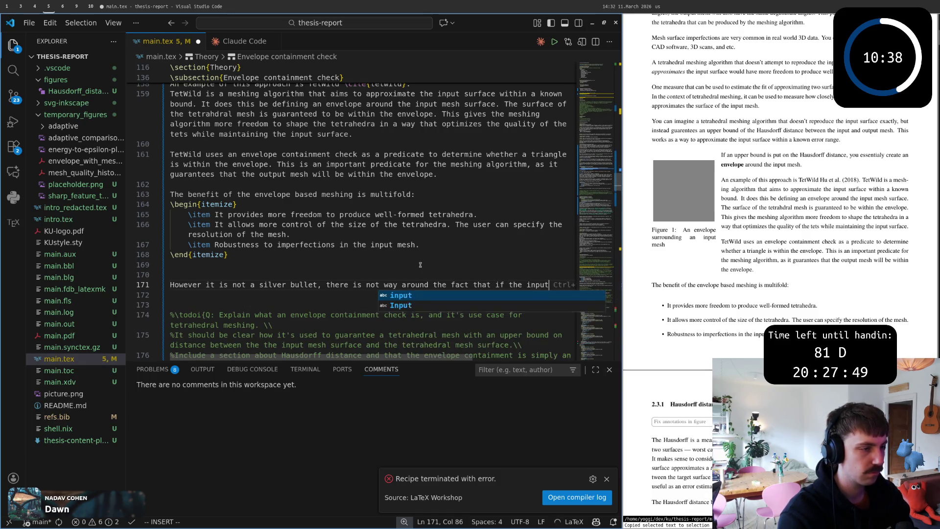
pyautogui.write('has sharp')
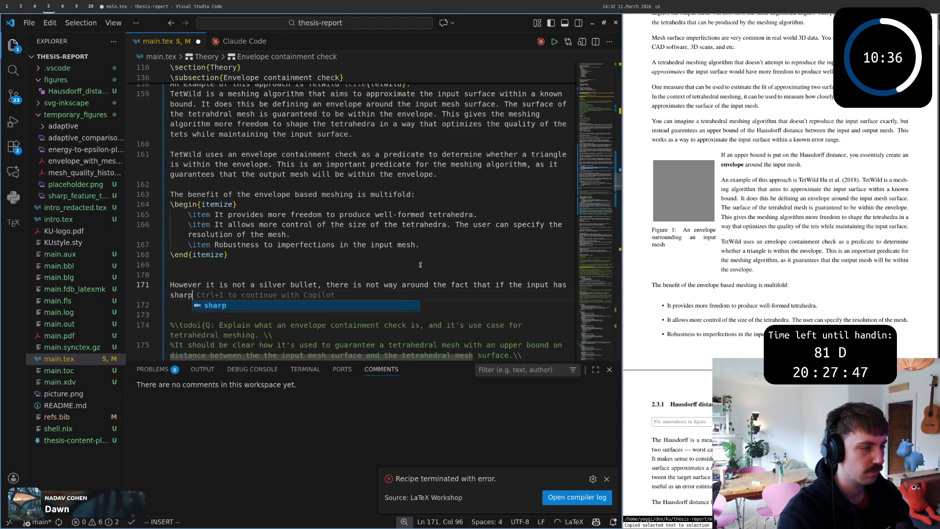
pyautogui.write(' angles, th')
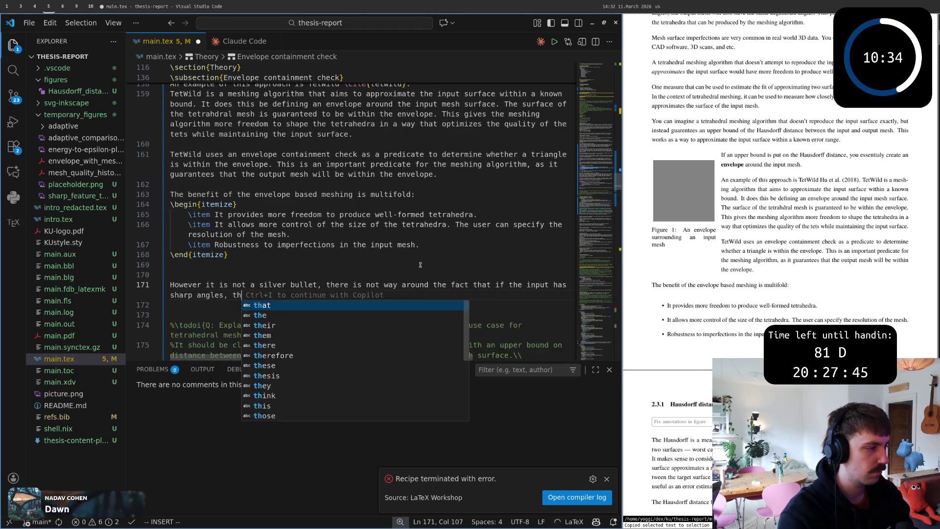
pyautogui.write('e output me')
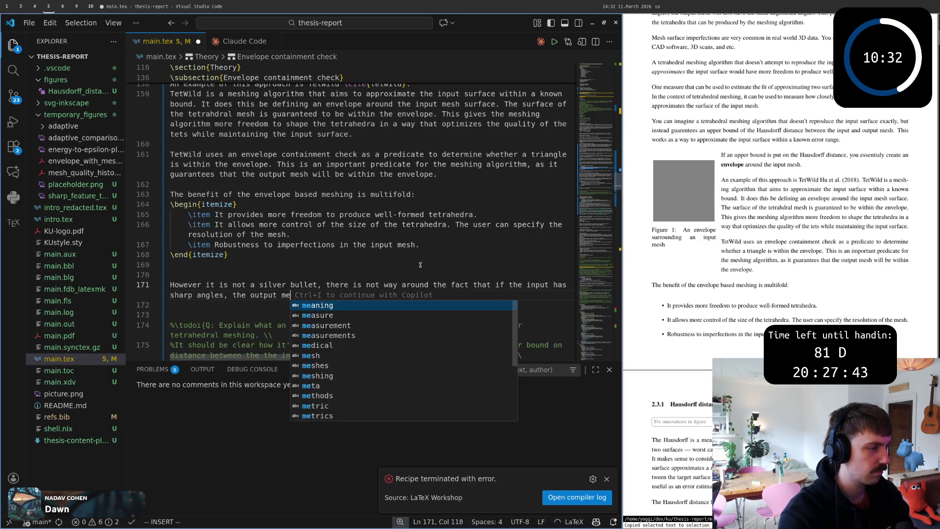
pyautogui.write('sh ')
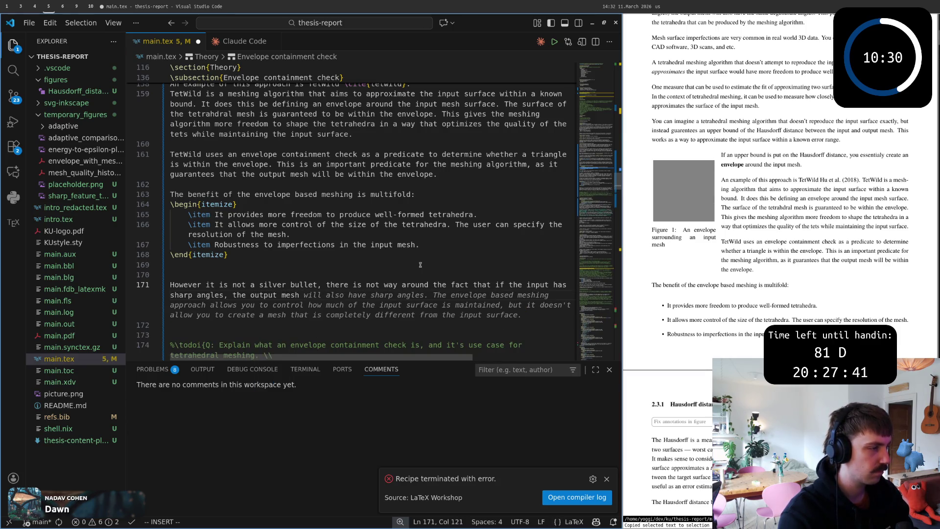
pyautogui.write('will')
# - Extend the sentence so it ends '…maintain the input surface.' and save the file
pyautogui.press('Escape')
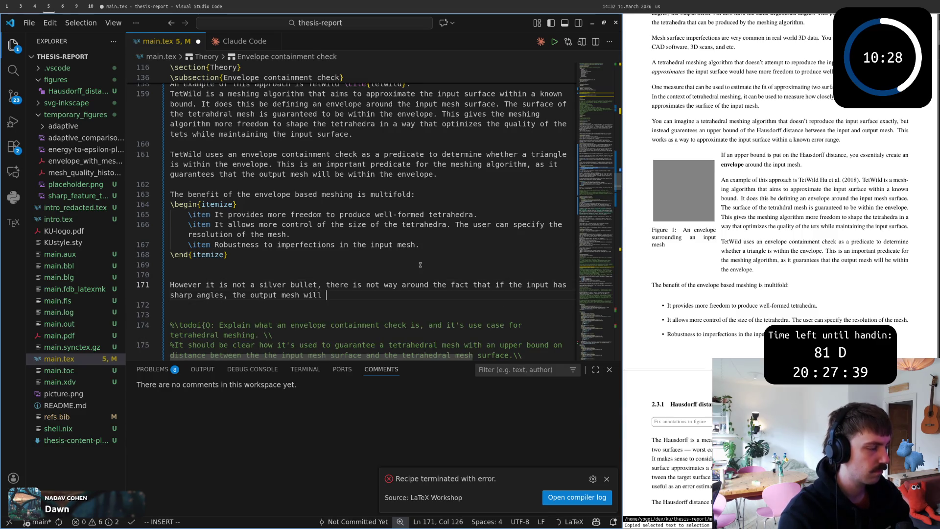
pyautogui.write('also have sharp ')
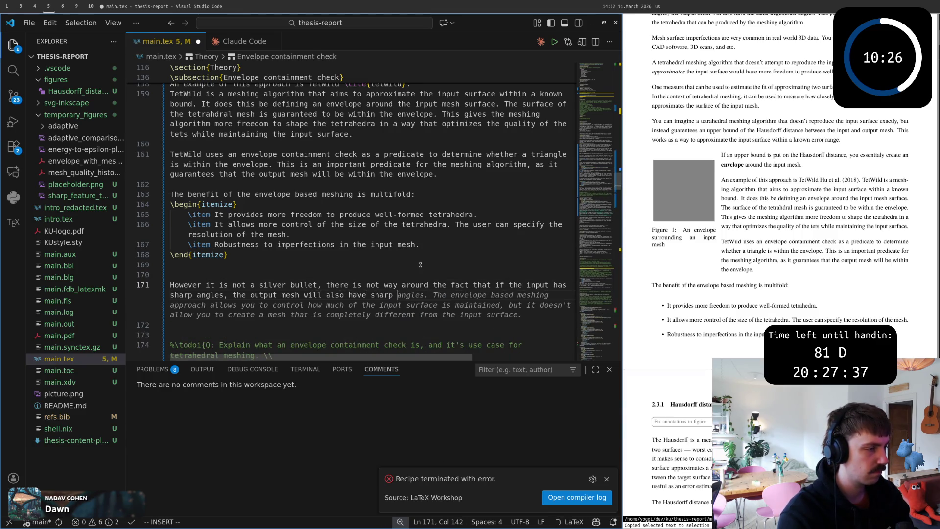
pyautogui.write('angles')
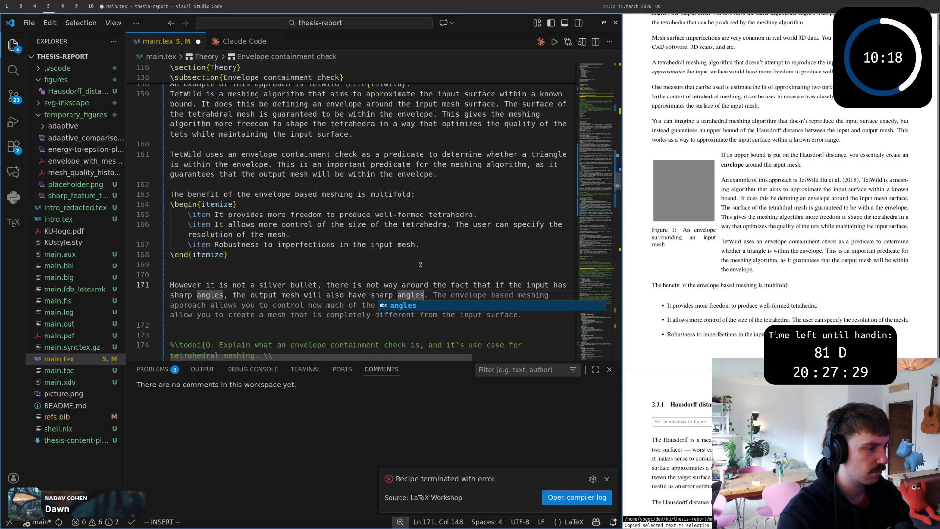
pyautogui.write(',')
pyautogui.press('Escape')
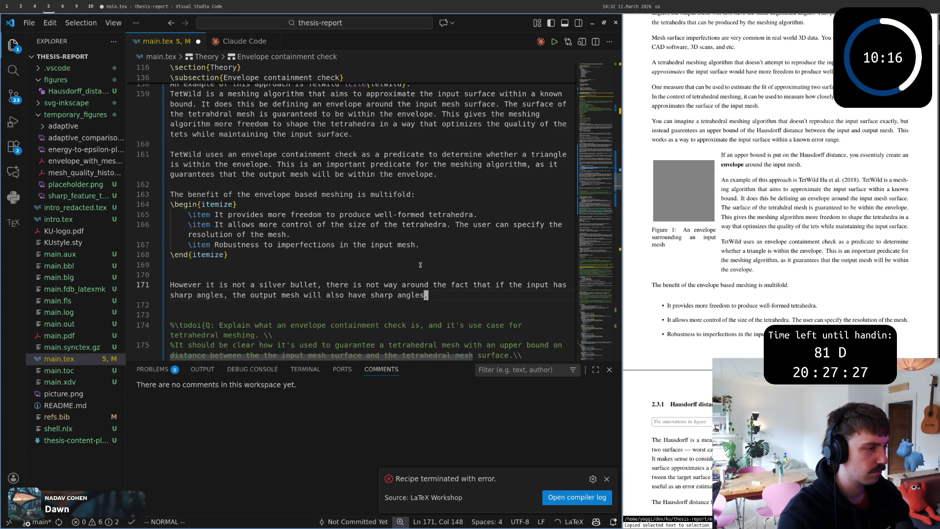
pyautogui.press('b')
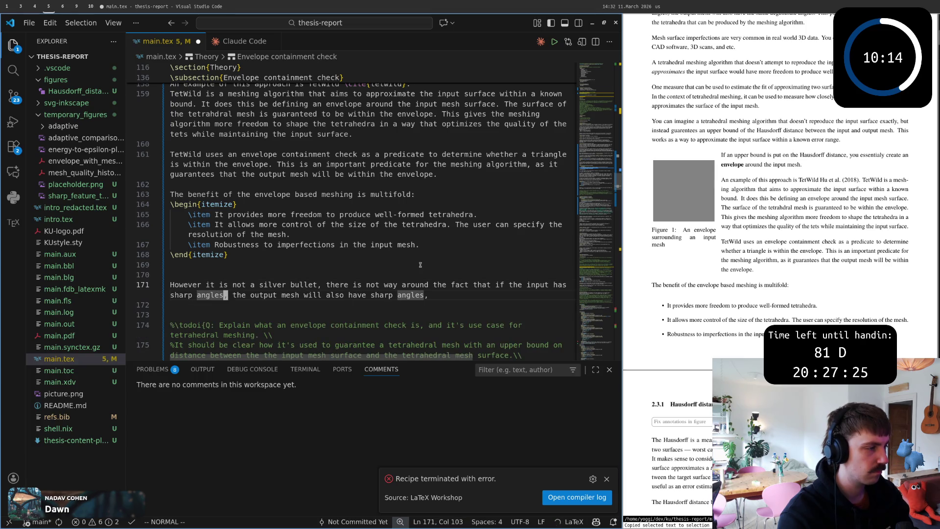
pyautogui.press('w')
pyautogui.press('w')
pyautogui.press('w')
pyautogui.press('w')
pyautogui.press('w')
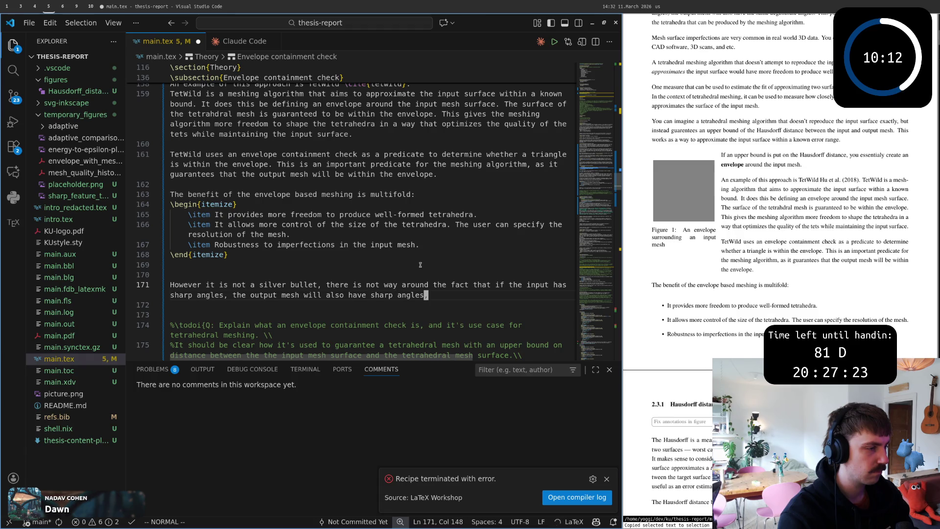
pyautogui.press('a')
pyautogui.write(', if')
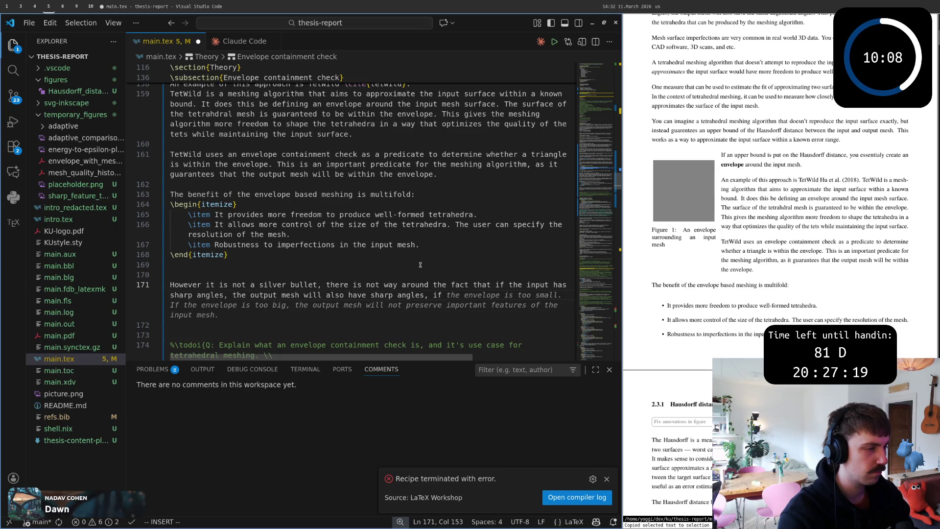
pyautogui.write('you ')
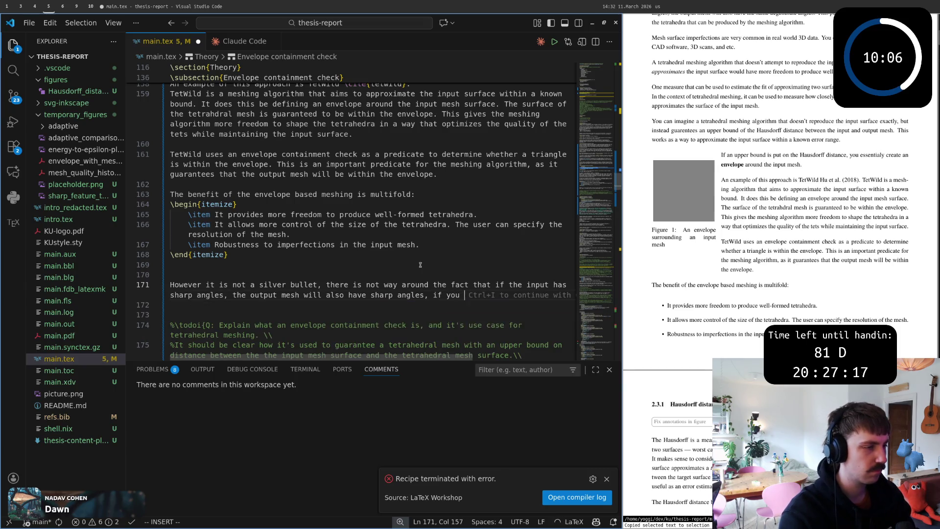
pyautogui.write('want to mainta')
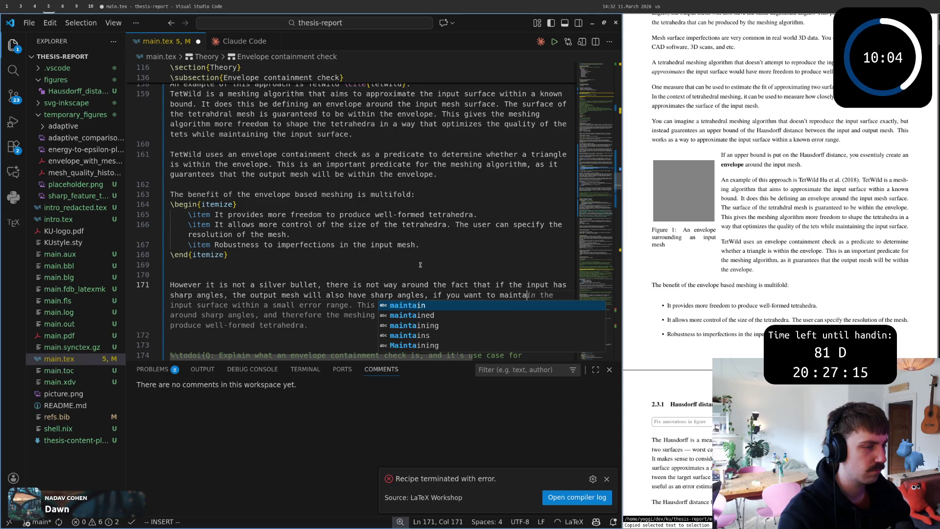
pyautogui.write('in the')
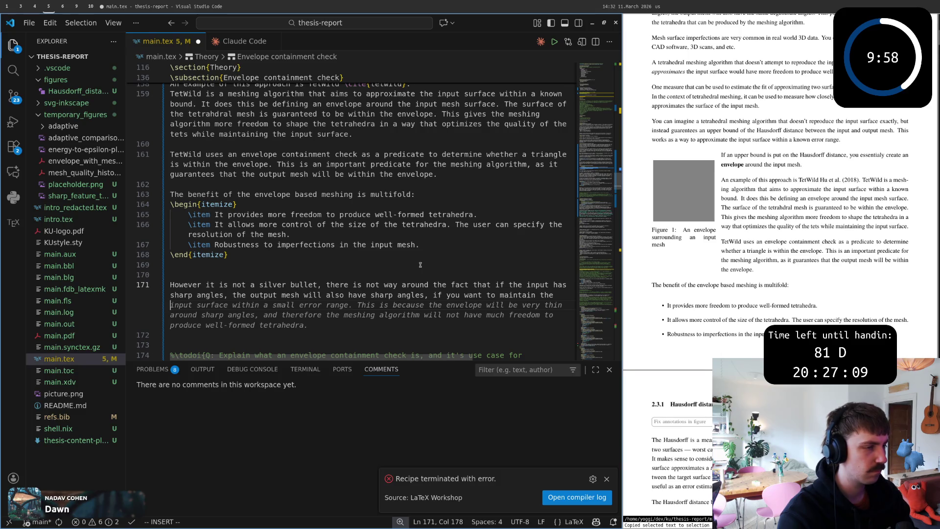
pyautogui.write('input surfa')
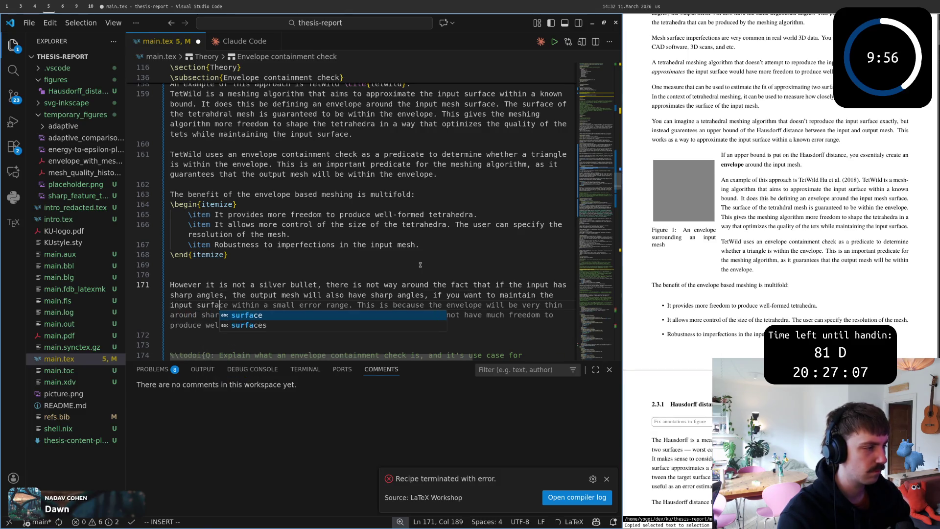
pyautogui.write('ce')
pyautogui.press('Escape')
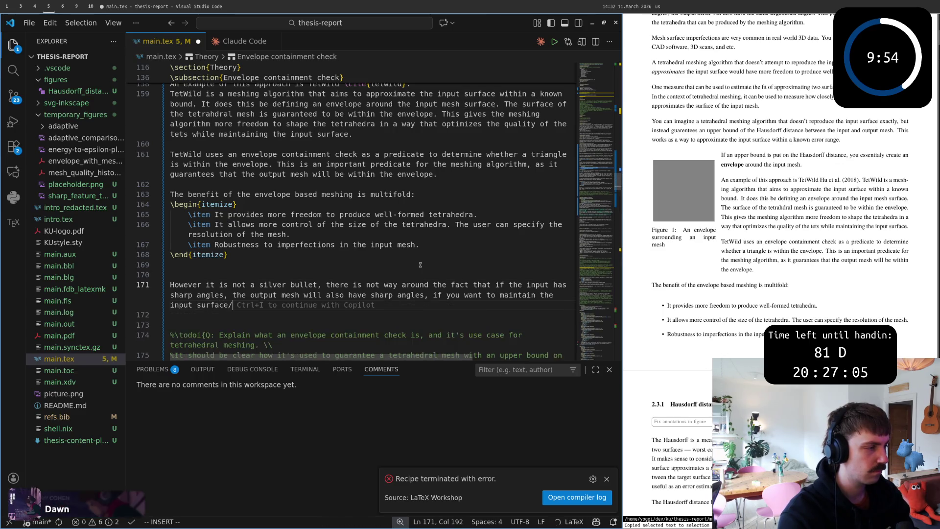
pyautogui.write('.')
pyautogui.press('Escape')
pyautogui.write(':w')
pyautogui.press('Return')
pyautogui.press('0')
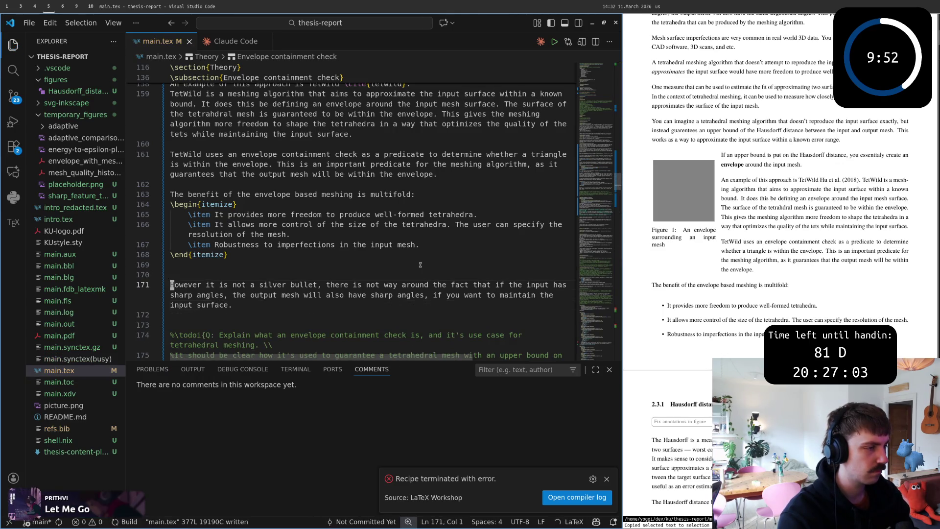
# - Reread the paragraph word by word and add spacing above it
pyautogui.press('w')
pyautogui.press('w')
pyautogui.press('w')
pyautogui.press('w')
pyautogui.press('w')
pyautogui.press('w')
pyautogui.press('w')
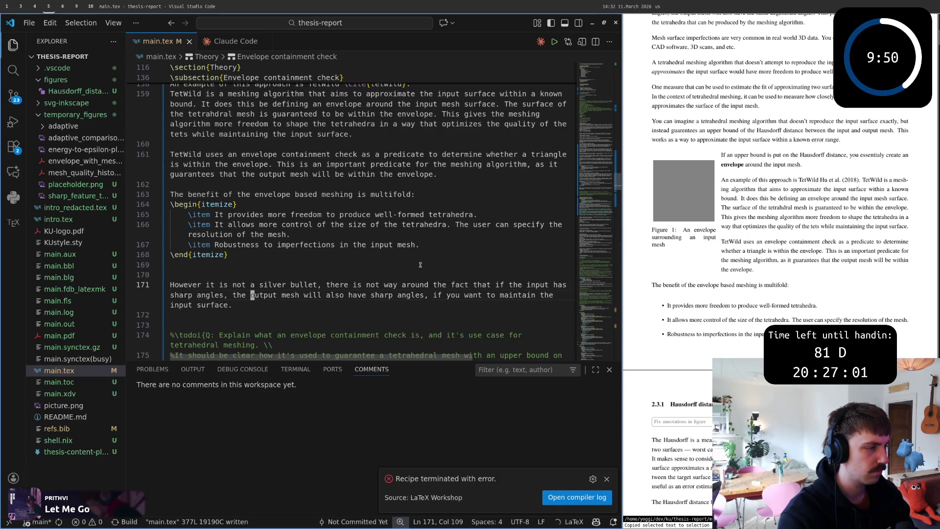
pyautogui.press('w')
pyautogui.press('w')
pyautogui.press('w')
pyautogui.press('w')
pyautogui.press('w')
pyautogui.press('w')
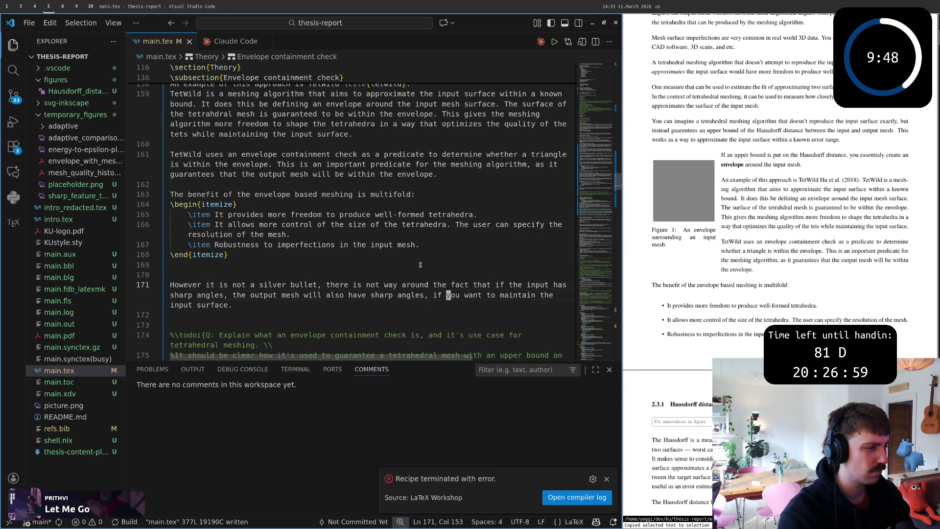
pyautogui.press('w')
pyautogui.press('w')
pyautogui.press('w')
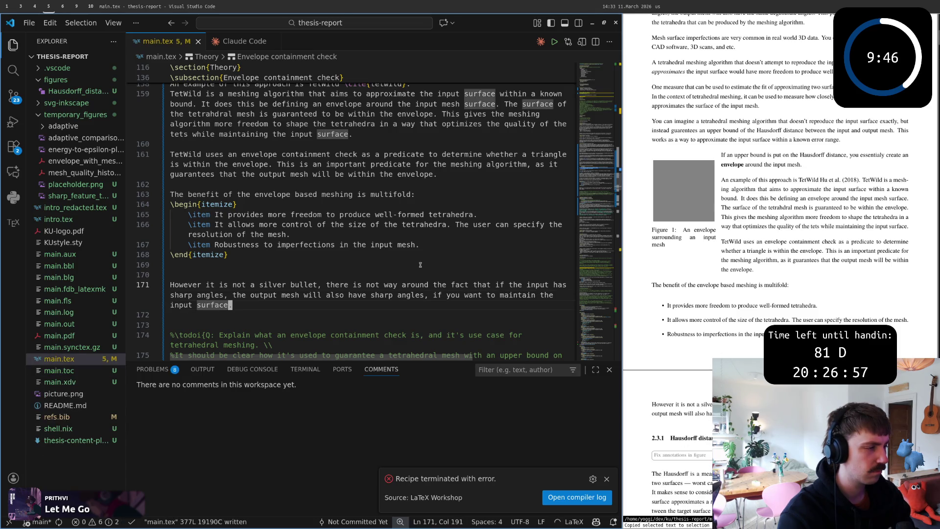
pyautogui.press('A')
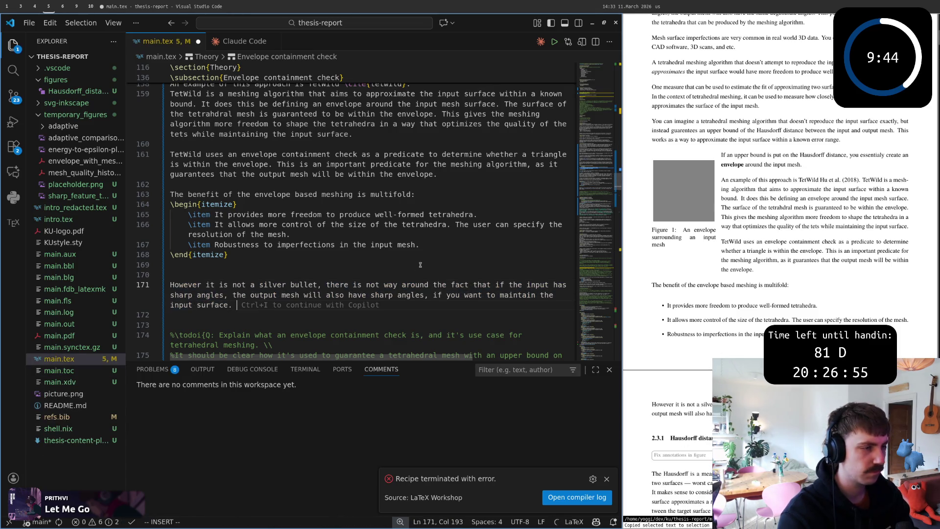
pyautogui.press('Escape')
pyautogui.press('k')
# - Insert a wrapfigure environment with the Copilot-suggested envelope caption and label
pyautogui.hotkey('shift', 'o')
pyautogui.press('Return')
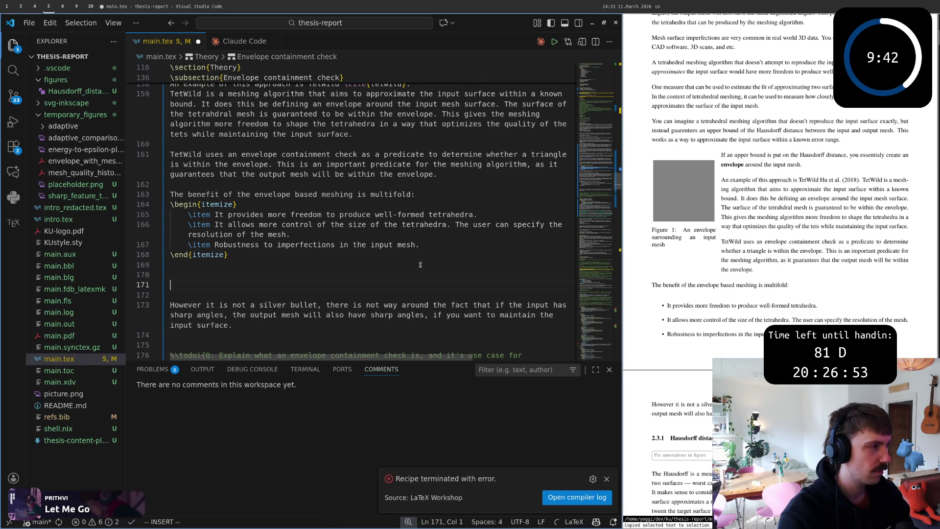
pyautogui.write('\x08')
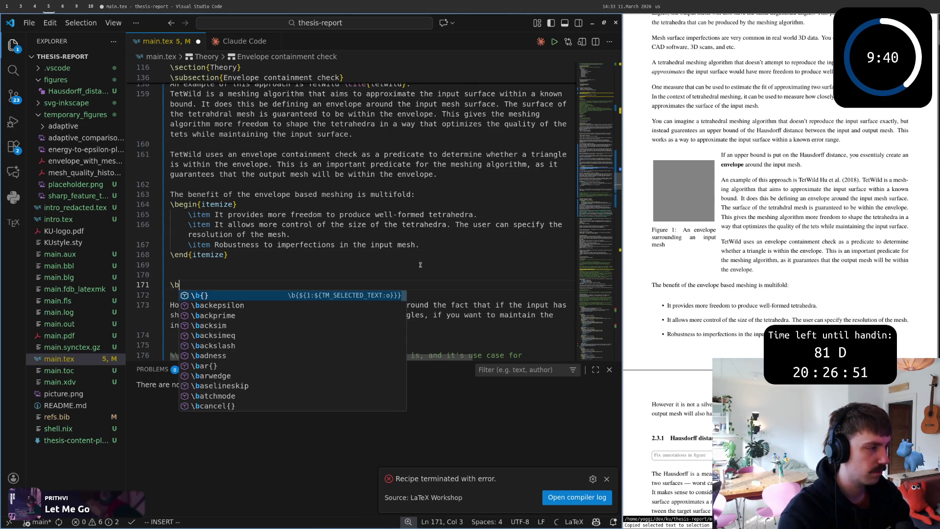
pyautogui.write('egin{wrap')
pyautogui.press('Return')
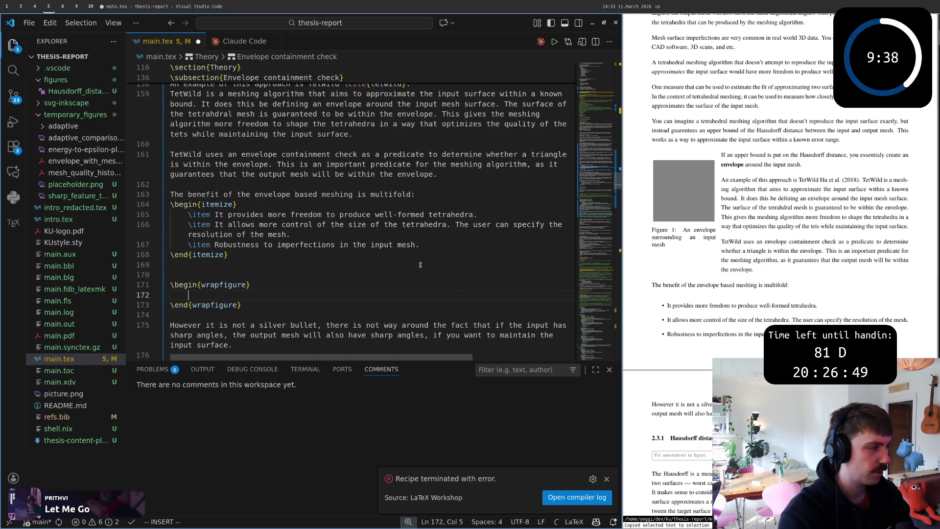
pyautogui.press('Tab')
pyautogui.press('Escape')
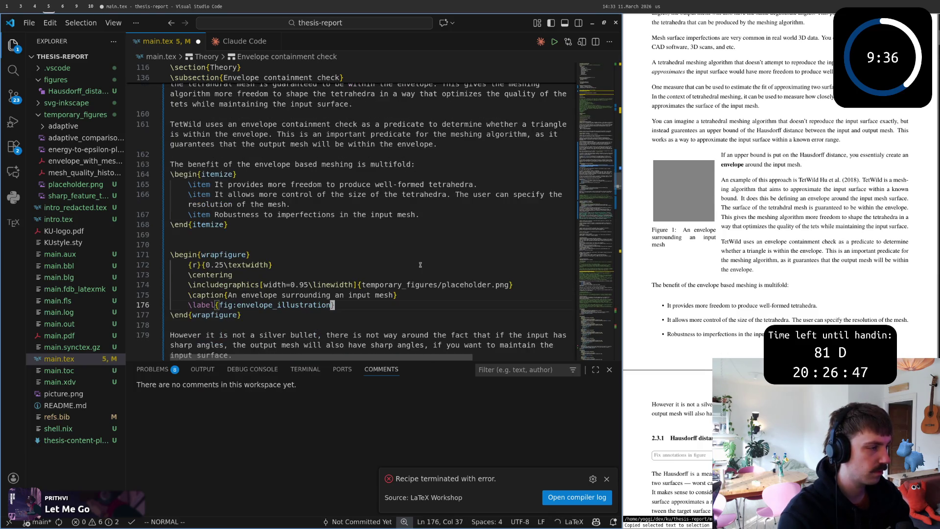
# - Replace the placeholder image path with sharp_feature_tets.png
pyautogui.press('k')
pyautogui.press('w')
pyautogui.press('w')
pyautogui.press('w')
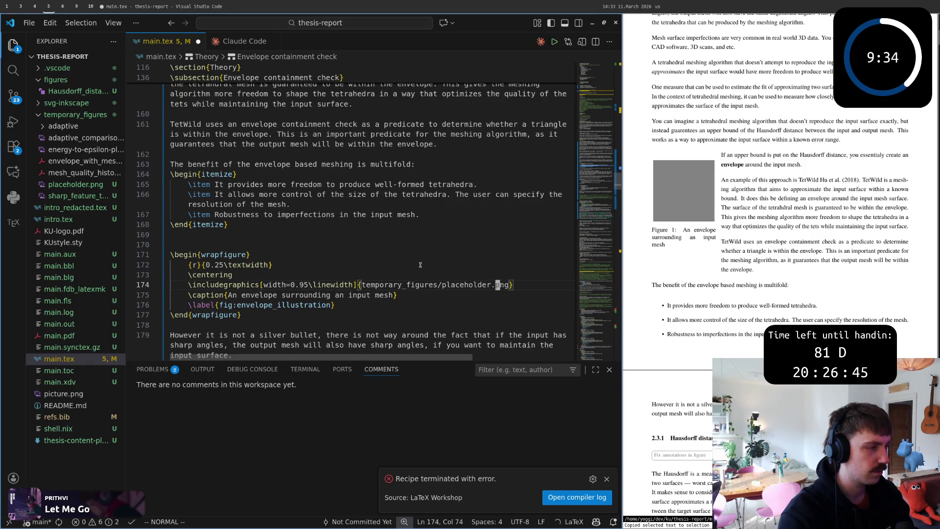
pyautogui.press('h')
pyautogui.press('c')
pyautogui.press('w')
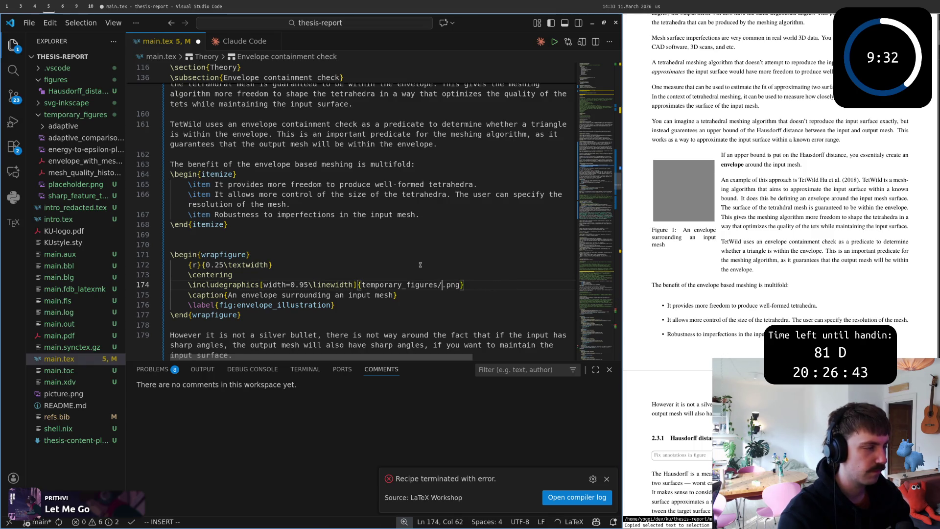
pyautogui.press('Escape')
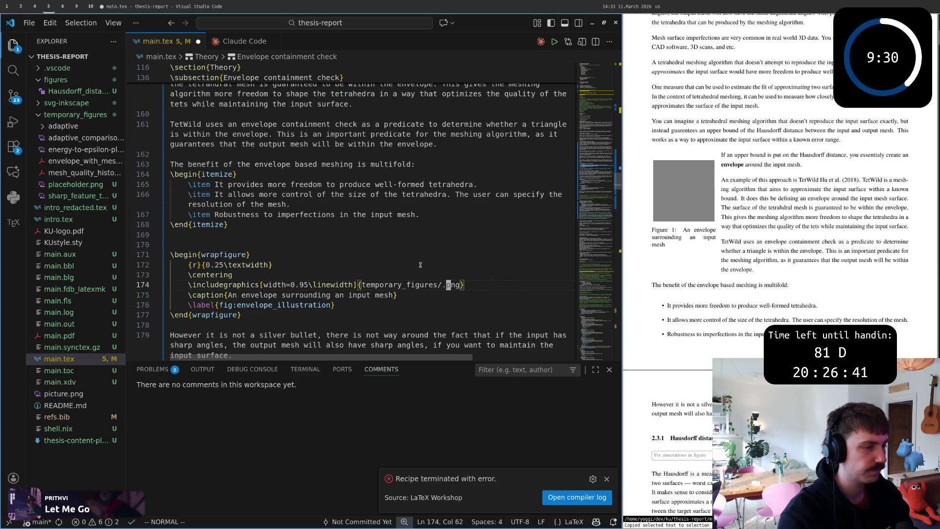
pyautogui.write('ciwp')
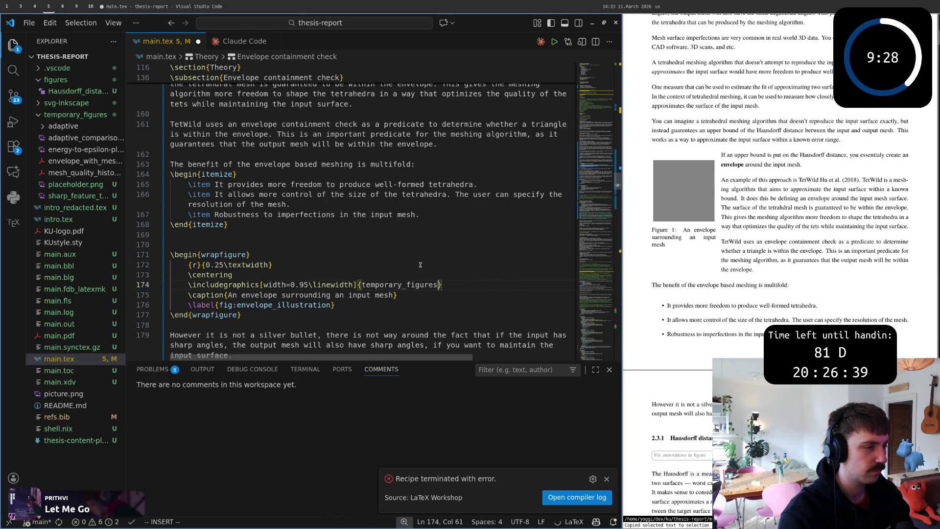
pyautogui.write('/')
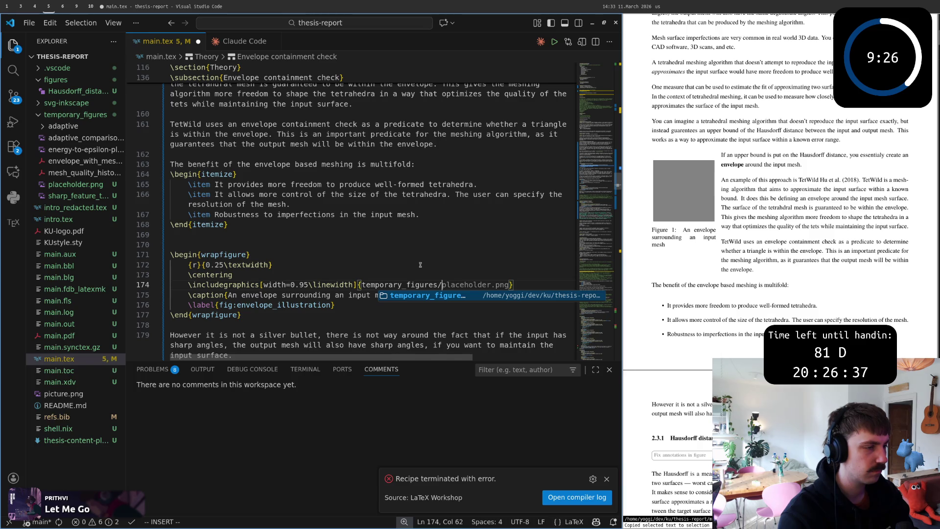
pyautogui.write('s')
pyautogui.press('Return')
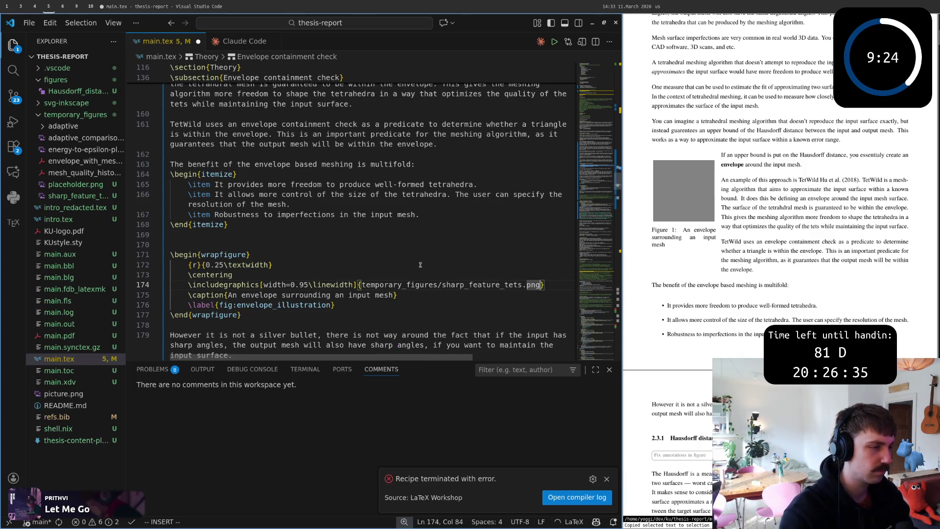
# - Rewrite the caption to begin 'A mesh with sharp features,' dropping the extra sentence
pyautogui.press('Escape')
pyautogui.press('j')
pyautogui.press('^')
pyautogui.press('w')
pyautogui.press('w')
pyautogui.press('w')
pyautogui.write('v')
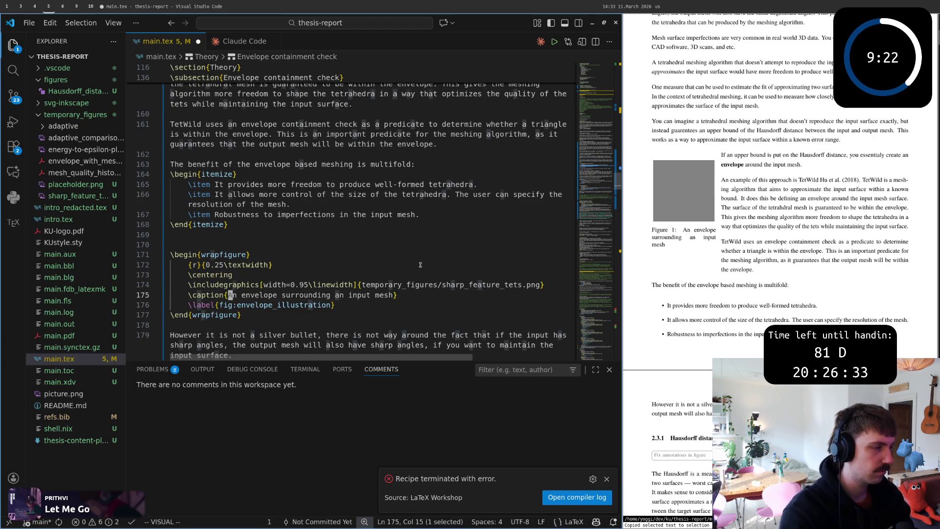
pyautogui.write('t}cA mesh f')
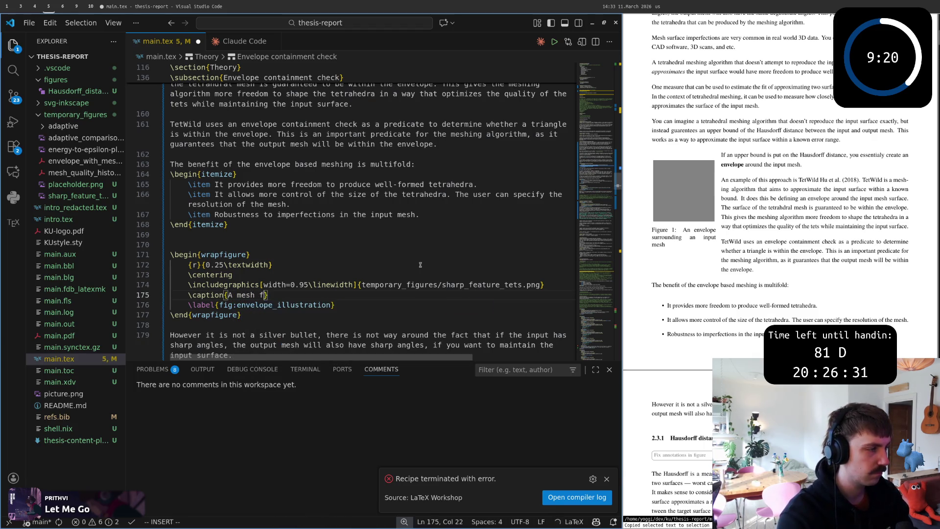
pyautogui.press('BackSpace')
pyautogui.write('with sharp ')
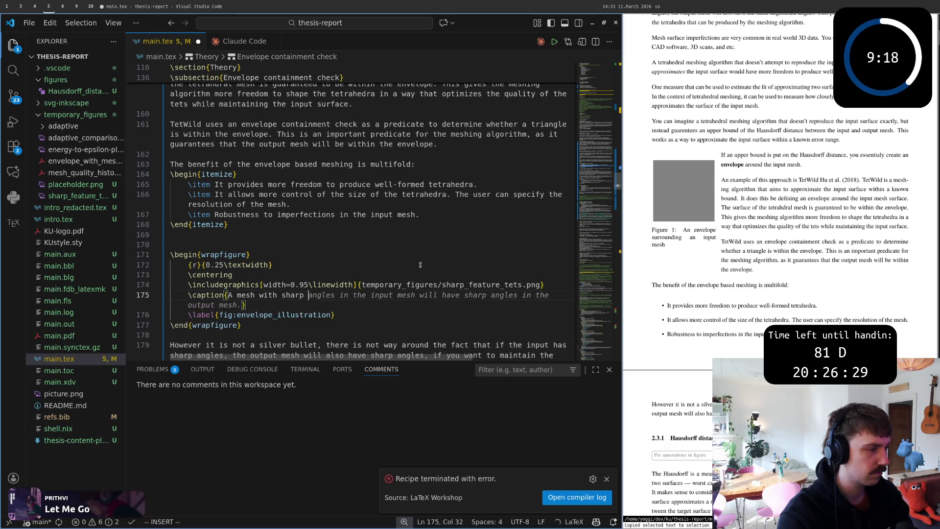
pyautogui.write('features. Thi')
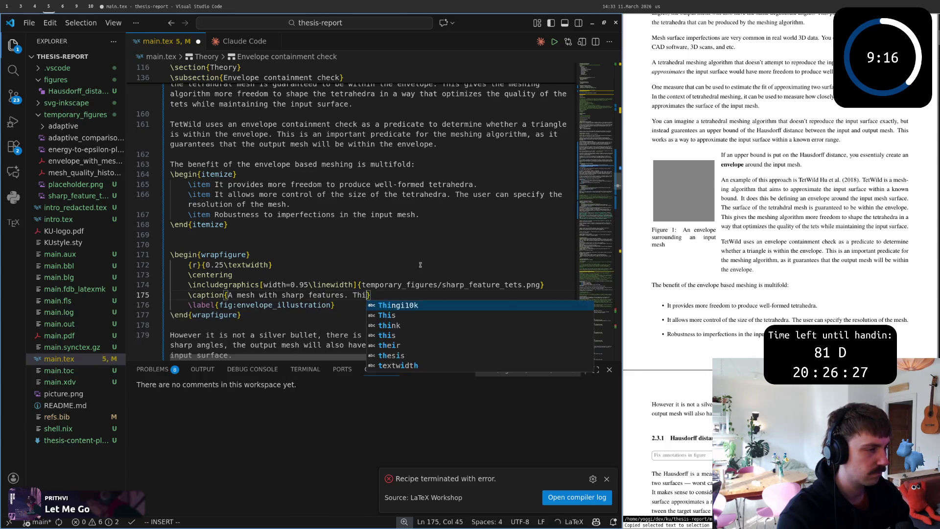
pyautogui.write('s will undo')
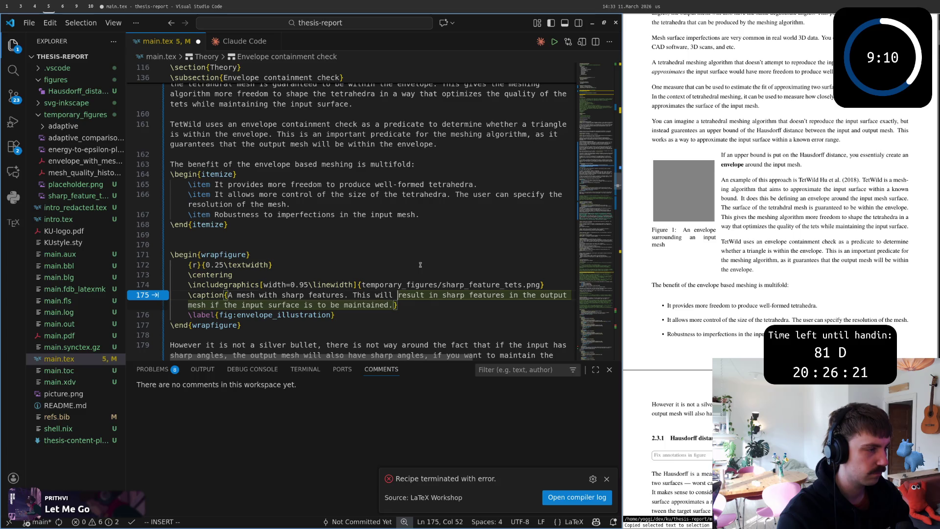
pyautogui.press('BackSpace')
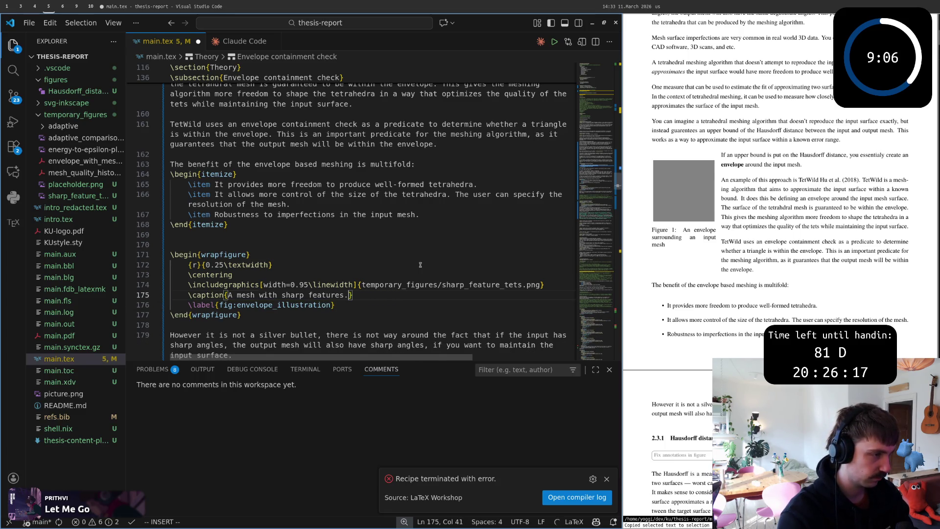
pyautogui.press('BackSpace')
pyautogui.hotkey('ctrl', 'Left')
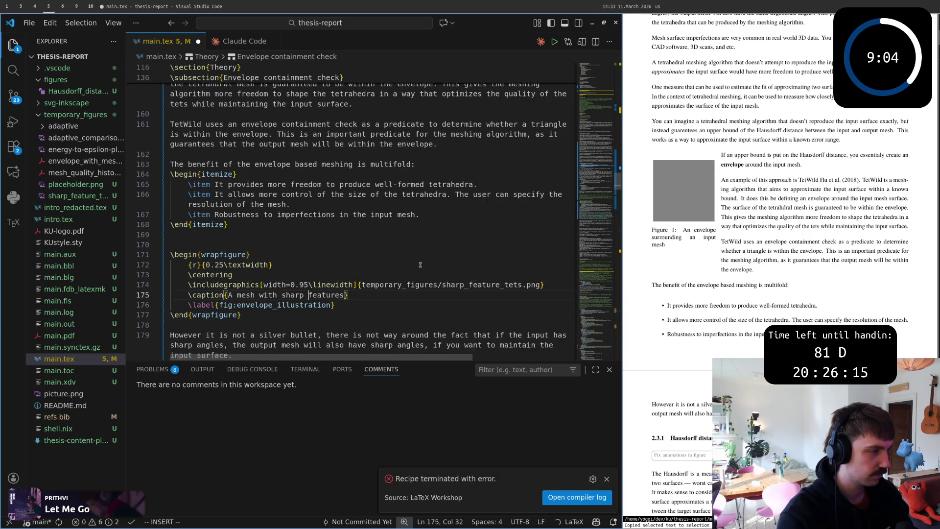
pyautogui.press('Escape')
pyautogui.write('making')
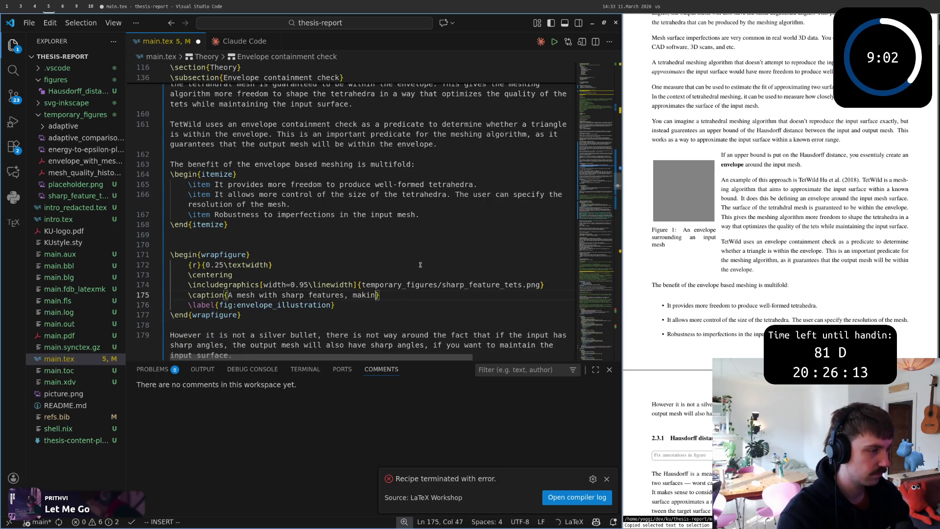
pyautogui.write(' sharp angles ')
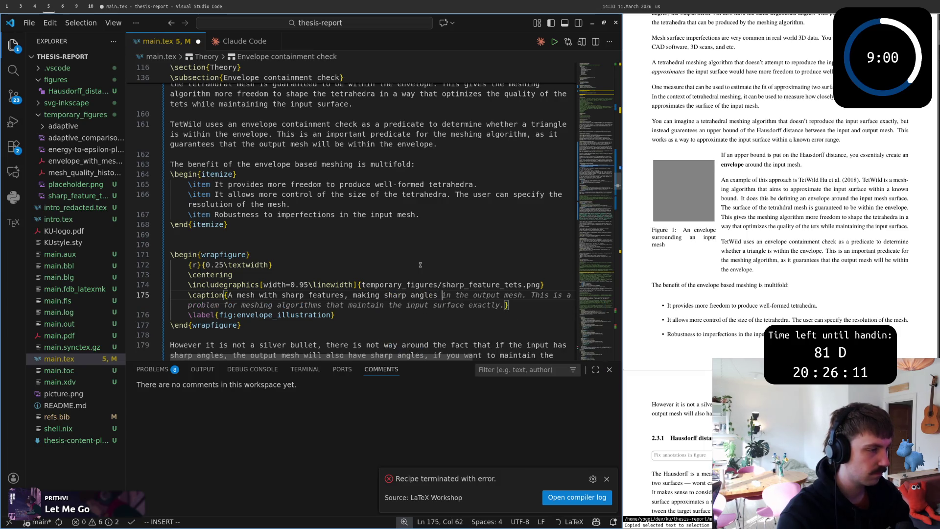
pyautogui.write('unavai')
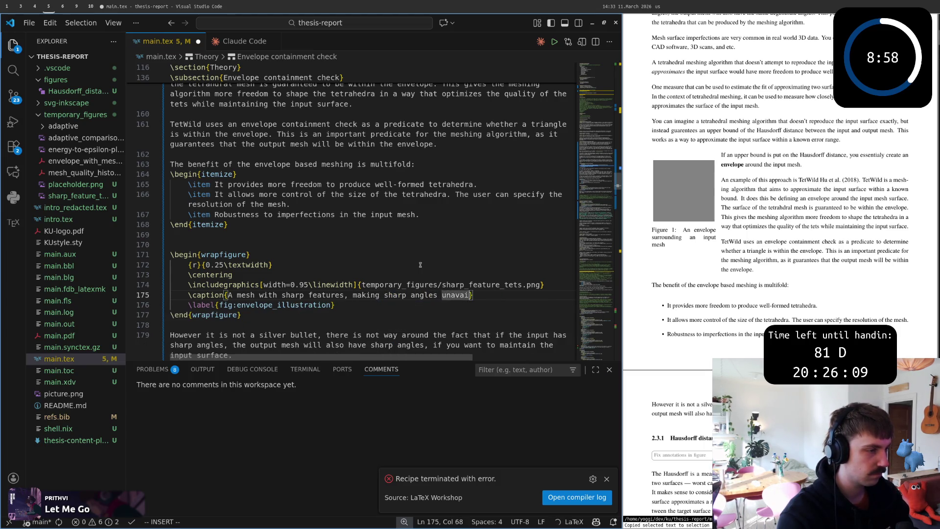
# - Finish the caption with 'making sharp angles unavoidable.' and save main.tex
pyautogui.press('BackSpace')
pyautogui.press('BackSpace')
pyautogui.press('BackSpace')
pyautogui.press('Escape')
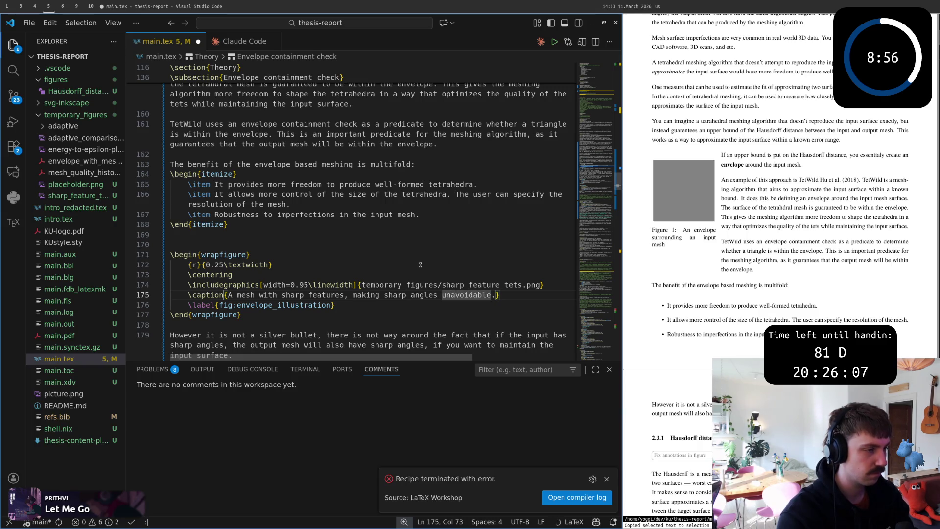
pyautogui.press('Return')
pyautogui.write(':w')
pyautogui.press('Return')
pyautogui.press('k')
pyautogui.press('w')
pyautogui.press('w')
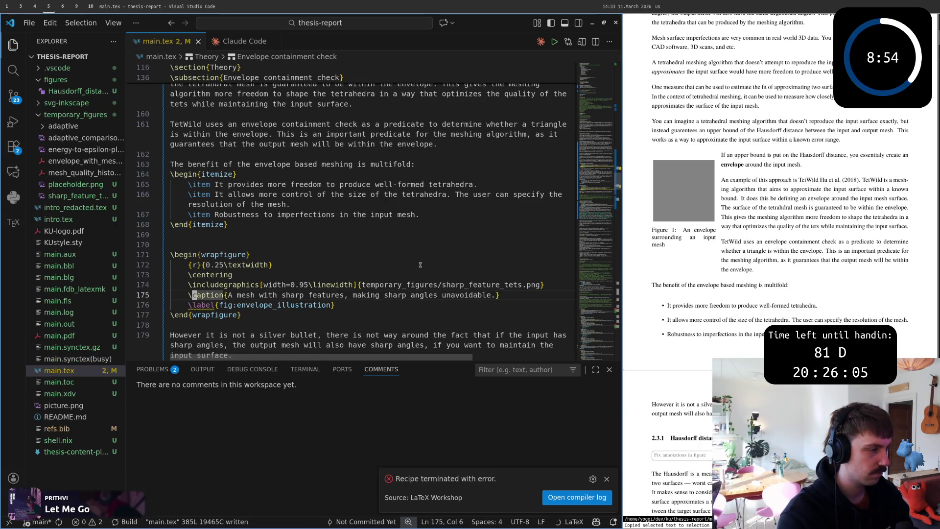
# - Save to rebuild the PDF and step back through the caption words to check them
pyautogui.press('w')
pyautogui.press('w')
pyautogui.press('w')
pyautogui.press('w')
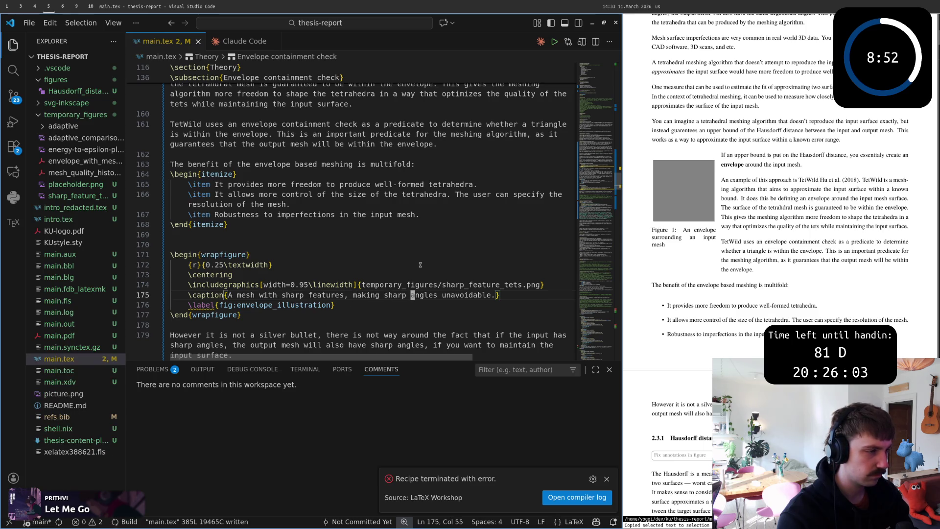
pyautogui.press('b')
pyautogui.press('w')
pyautogui.press('b')
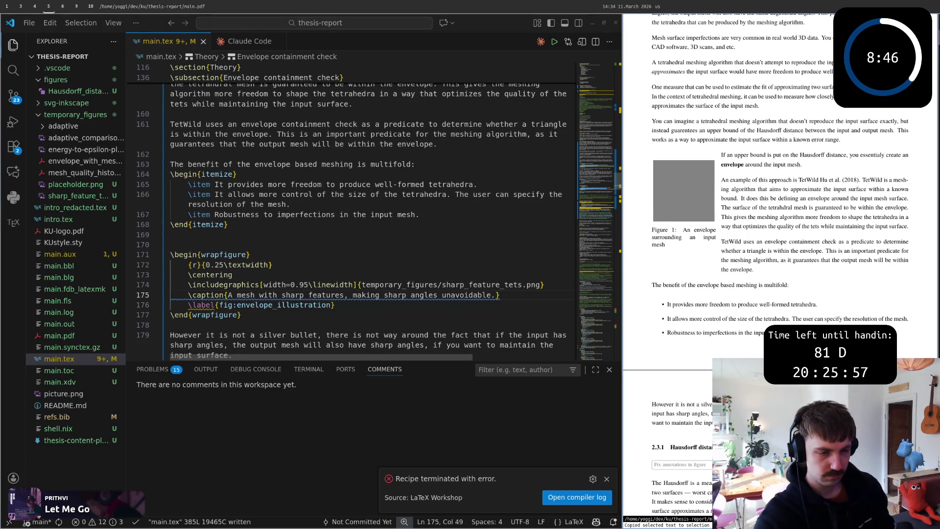
pyautogui.scroll(-3, 778, 220)
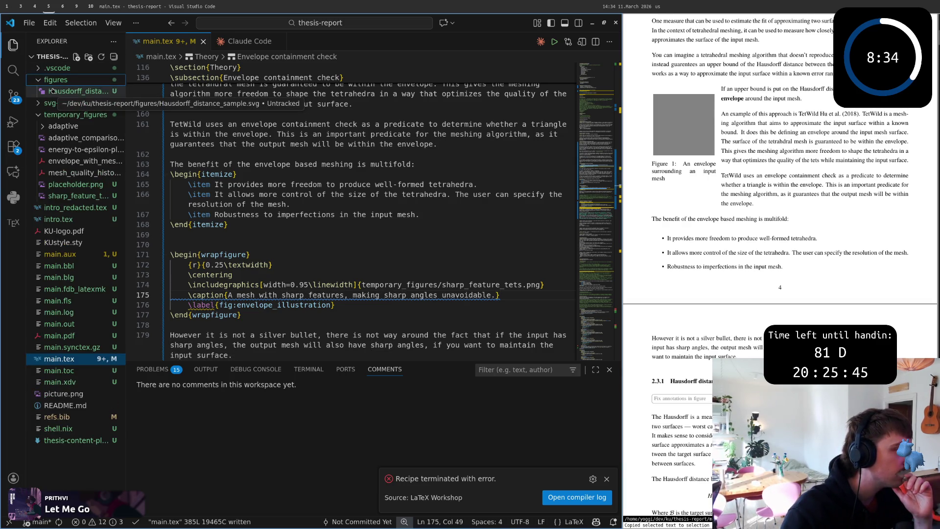
# - Move through the figure's label and caption lines toward the silver bullet sentence
pyautogui.click(221, 255)
pyautogui.click(331, 304)
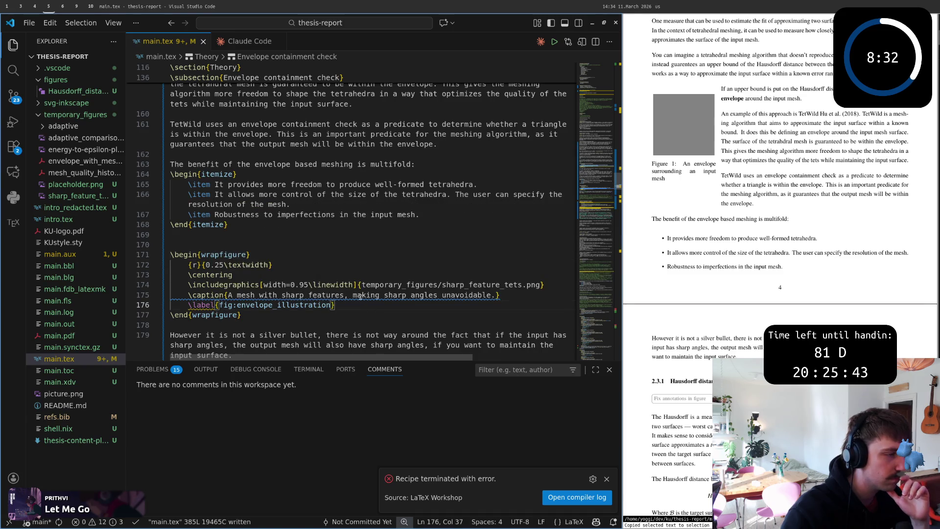
pyautogui.click(360, 295)
pyautogui.scroll(-1, 701, 356)
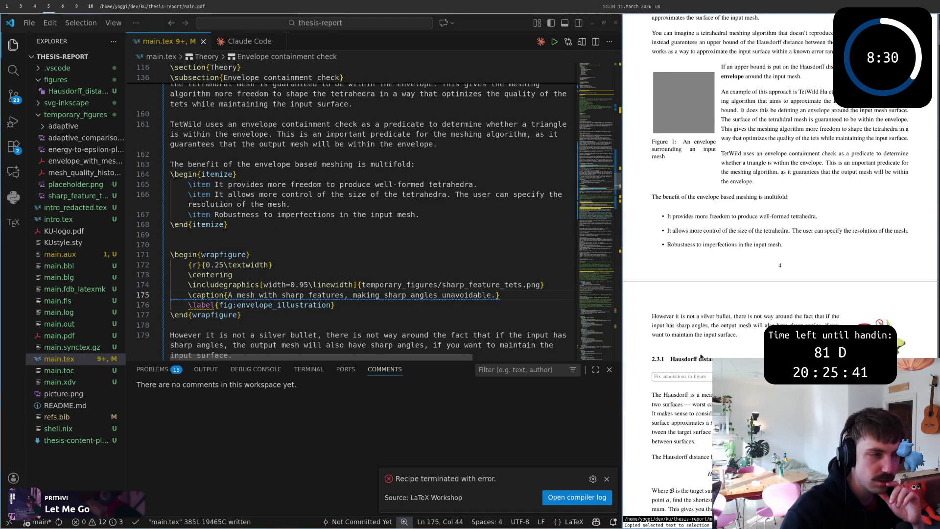
pyautogui.scroll(-2, 701, 357)
pyautogui.scroll(1, 702, 357)
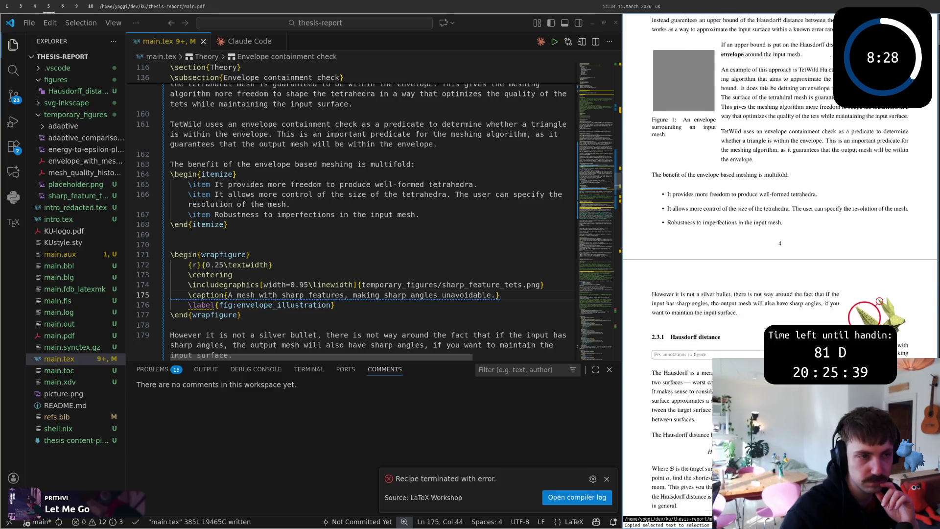
pyautogui.scroll(-1, 702, 357)
pyautogui.scroll(-2, 701, 356)
pyautogui.scroll(-2, 702, 357)
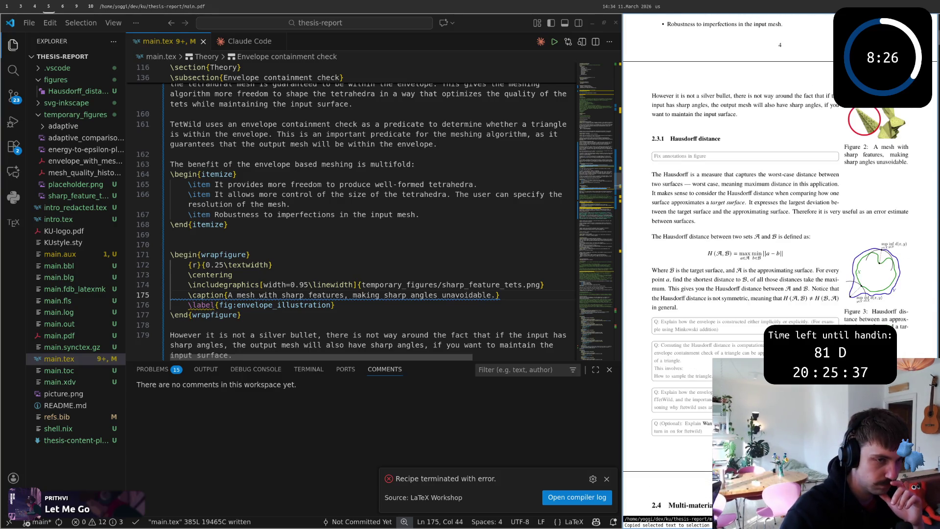
pyautogui.scroll(2, 701, 357)
pyautogui.scroll(1, 702, 357)
pyautogui.scroll(1, 702, 356)
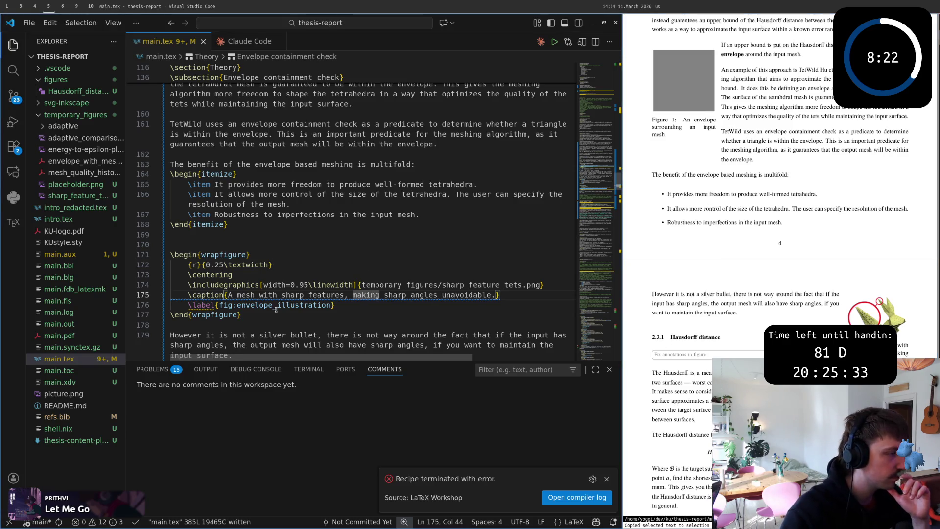
pyautogui.press('Up')
pyautogui.press('Up')
pyautogui.press('Up')
pyautogui.press('Down')
pyautogui.press('Down')
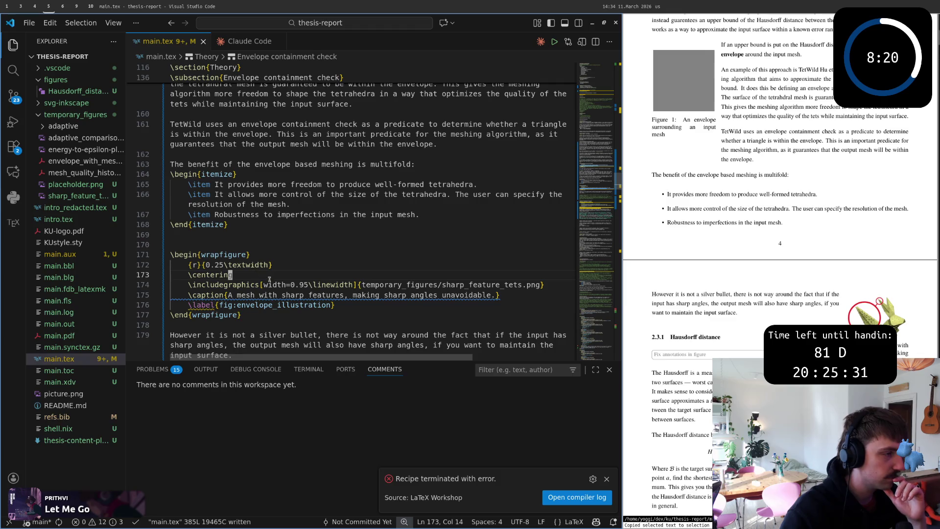
pyautogui.scroll(-2, 269, 279)
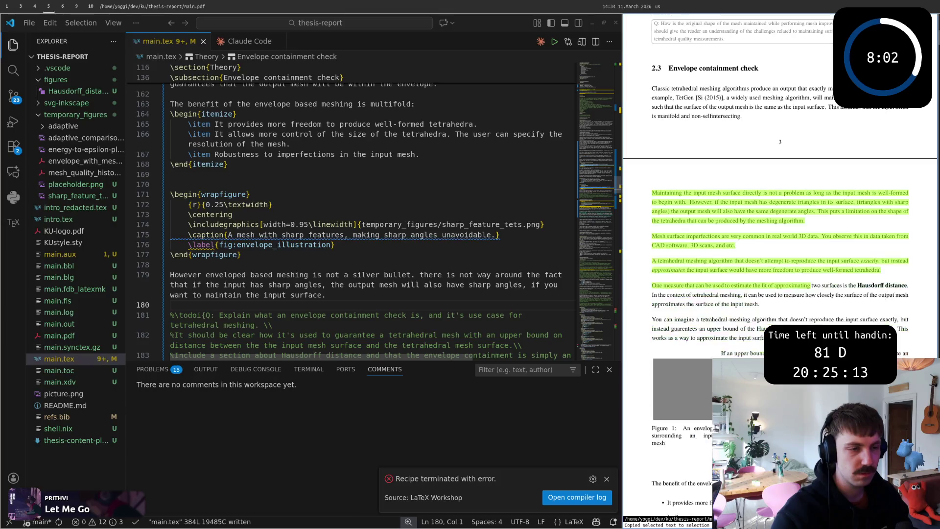
pyautogui.moveTo(734, 408); pyautogui.dragTo(661, 202)
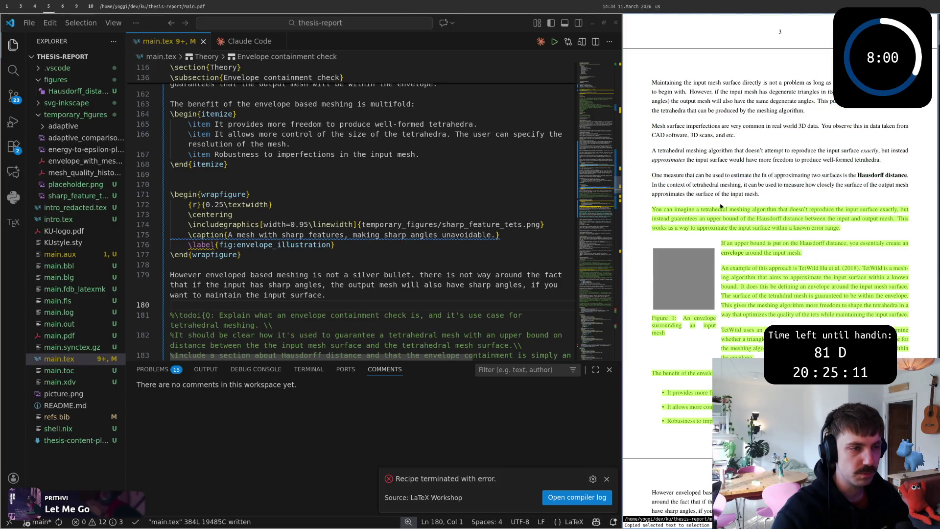
pyautogui.scroll(2, 721, 205)
pyautogui.scroll(-2, 718, 242)
pyautogui.scroll(-3, 716, 288)
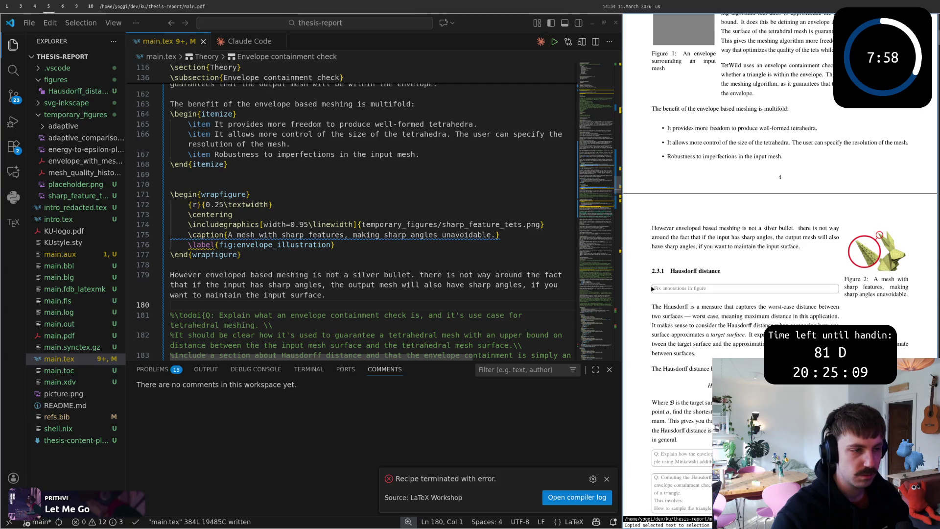
pyautogui.scroll(-3, 683, 316)
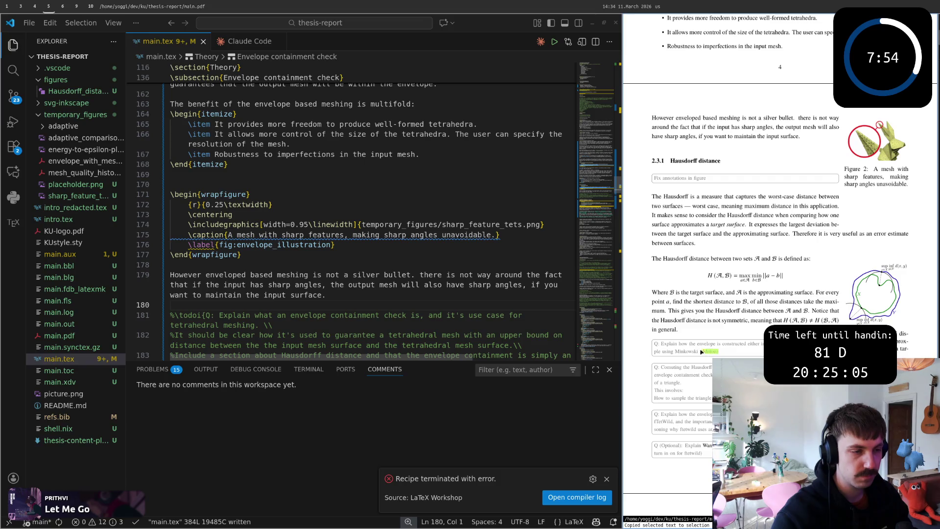
pyautogui.scroll(-3, 675, 348)
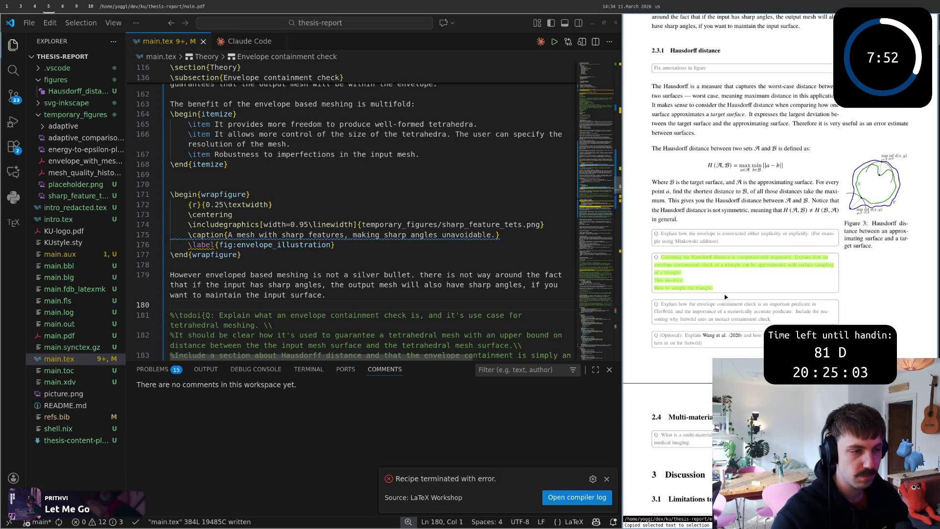
pyautogui.moveTo(664, 266); pyautogui.dragTo(719, 291)
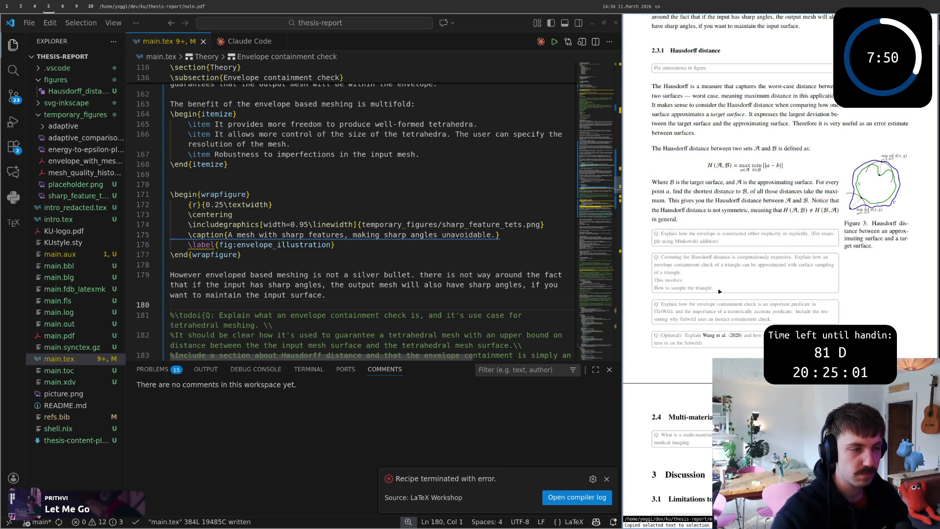
pyautogui.click(657, 259)
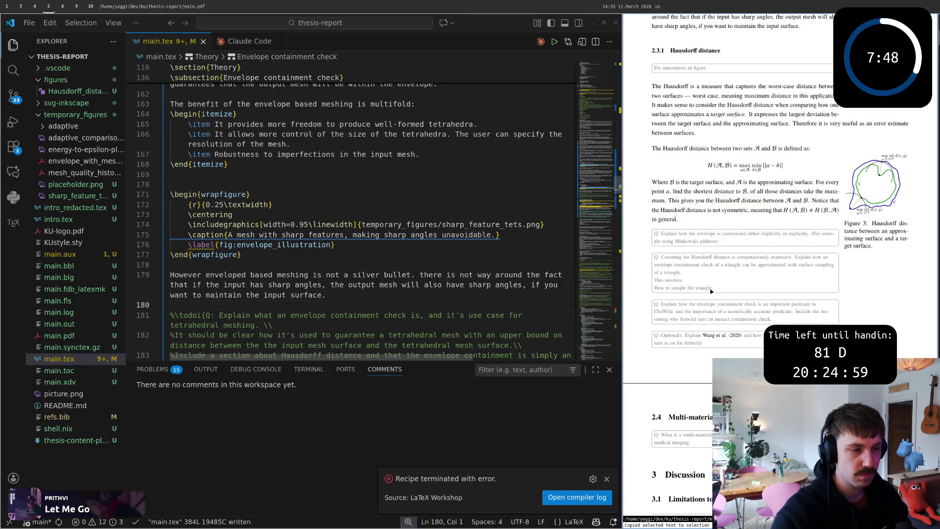
pyautogui.moveTo(719, 289); pyautogui.dragTo(656, 255)
pyautogui.click(658, 247)
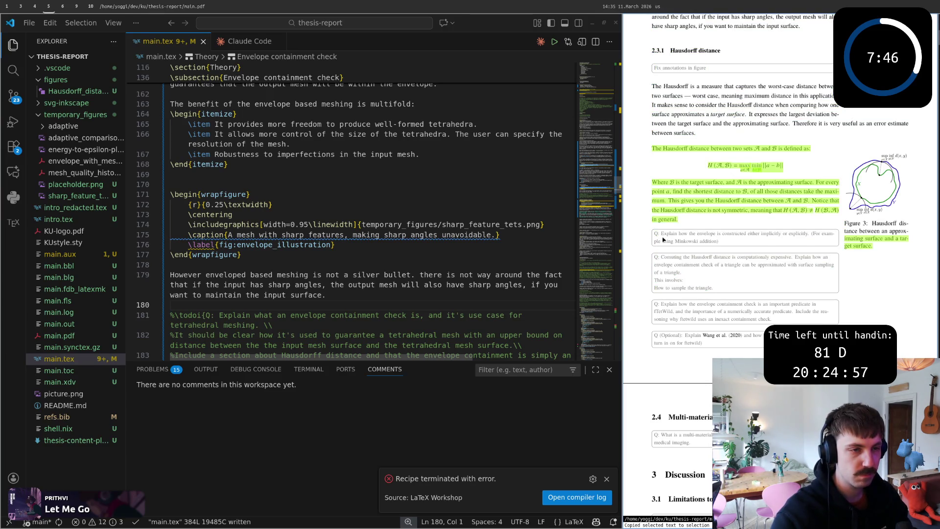
pyautogui.scroll(4, 712, 294)
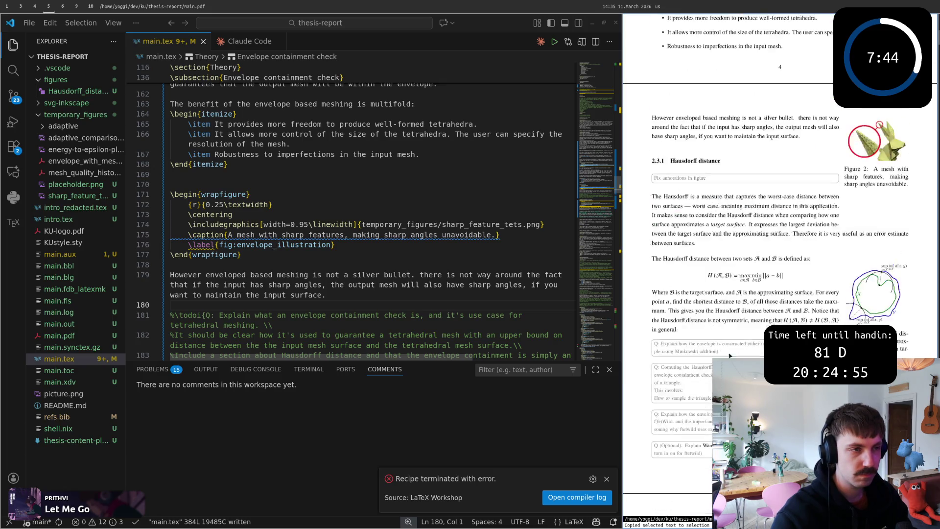
pyautogui.scroll(1, 701, 353)
pyautogui.scroll(-3, 696, 375)
pyautogui.scroll(-2, 683, 367)
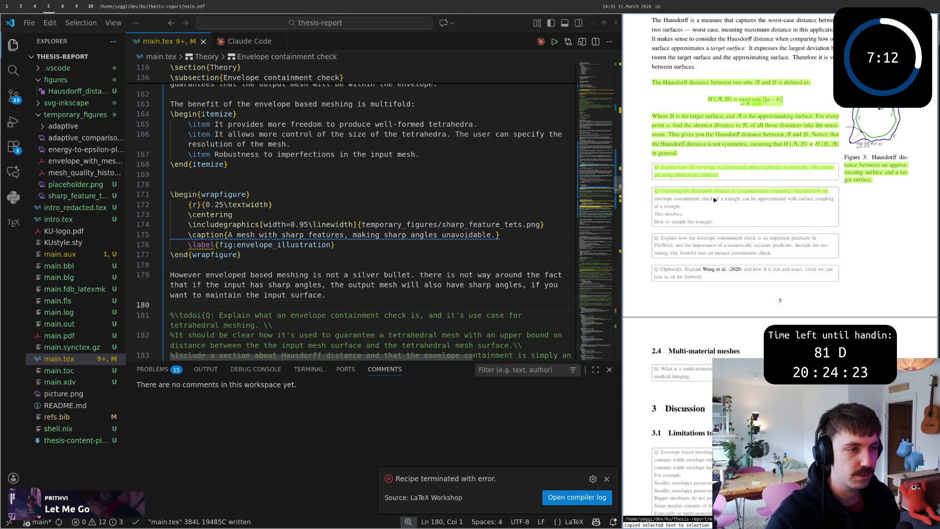
pyautogui.scroll(1, 716, 221)
pyautogui.scroll(3, 730, 308)
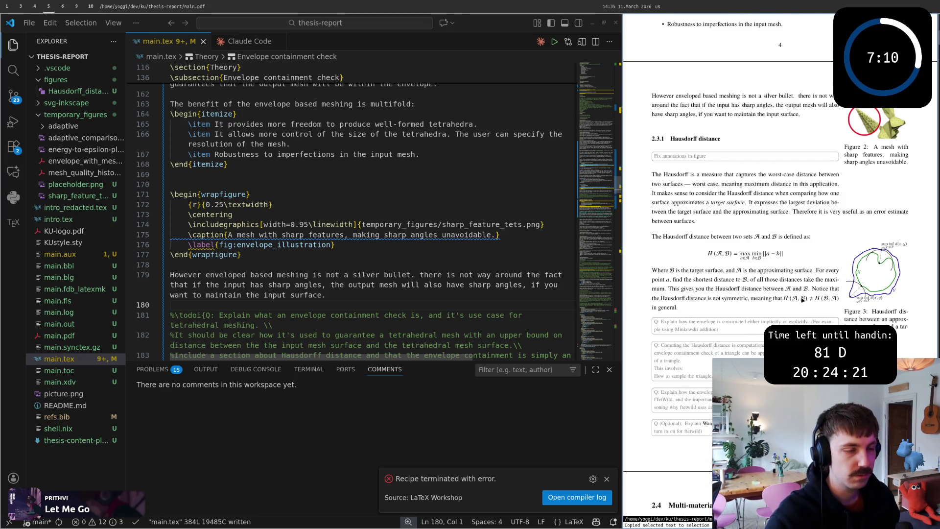
pyautogui.scroll(1, 802, 299)
pyautogui.scroll(1, 802, 299)
pyautogui.scroll(1, 802, 299)
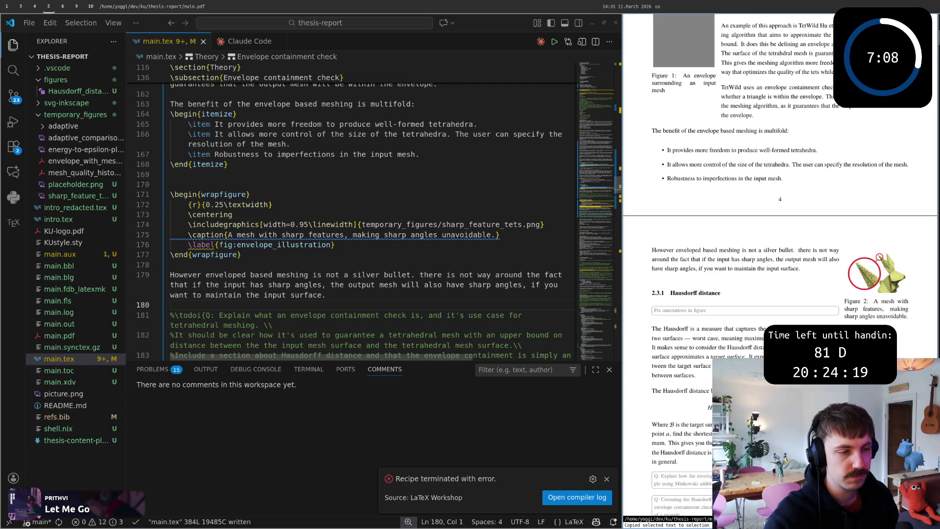
pyautogui.scroll(1, 779, 265)
pyautogui.scroll(2, 780, 265)
pyautogui.scroll(2, 780, 265)
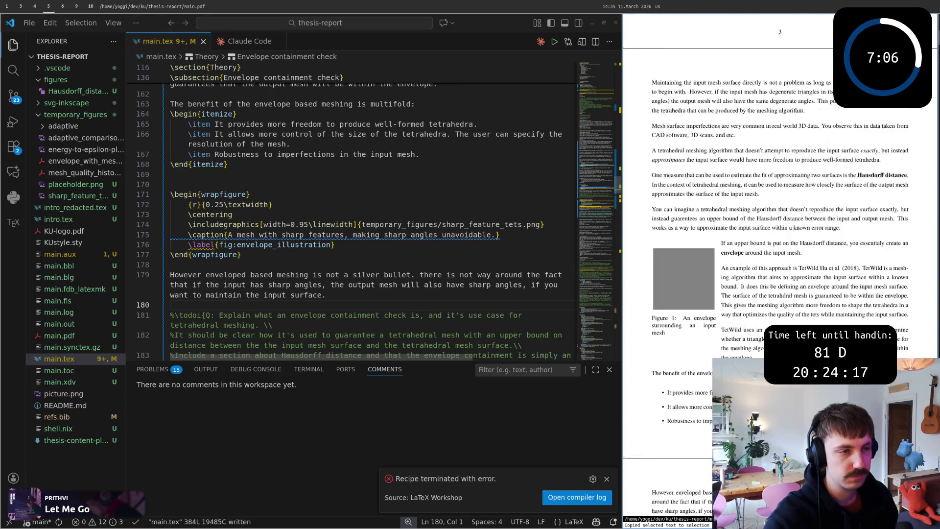
pyautogui.scroll(6, 778, 264)
pyautogui.scroll(3, 779, 265)
pyautogui.scroll(-1, 778, 265)
pyautogui.scroll(-5, 779, 264)
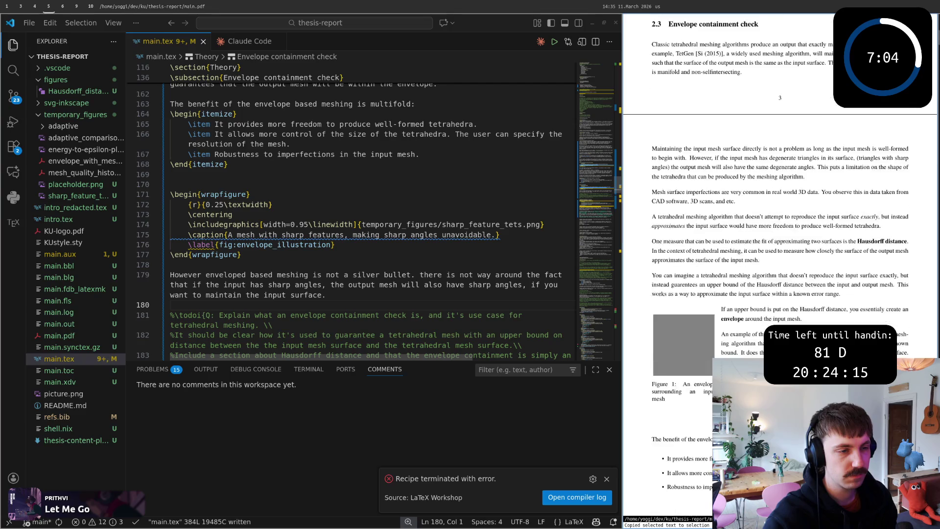
pyautogui.scroll(-3, 779, 264)
pyautogui.scroll(-5, 779, 264)
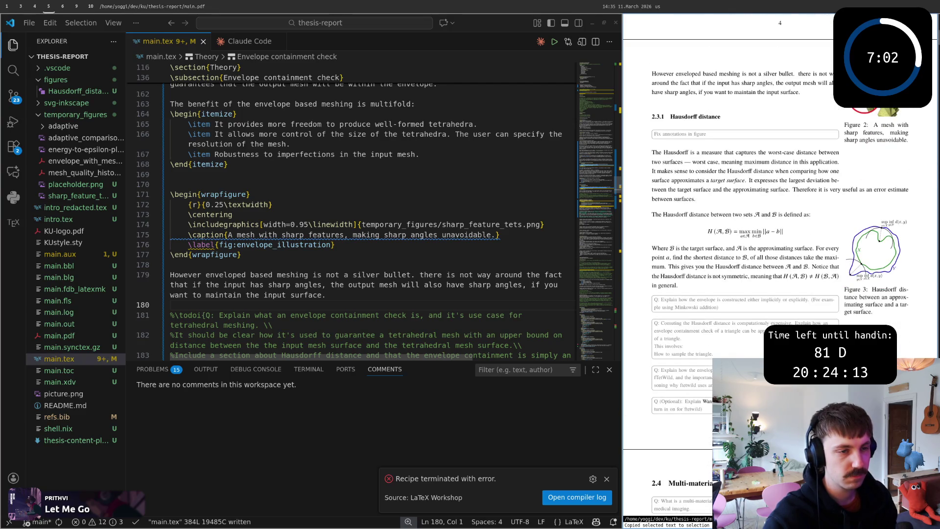
pyautogui.scroll(4, 779, 265)
pyautogui.scroll(4, 778, 265)
pyautogui.scroll(4, 778, 264)
pyautogui.scroll(1, 778, 265)
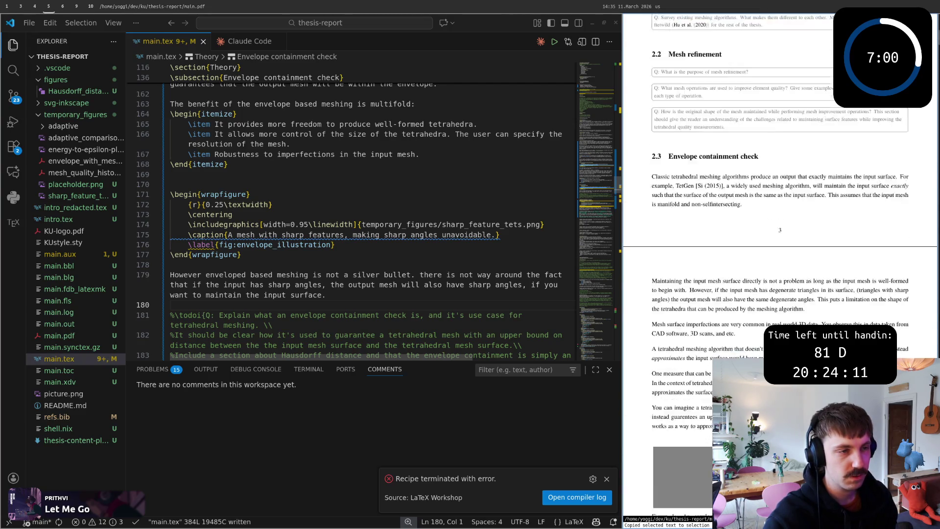
pyautogui.scroll(-5, 778, 264)
pyautogui.scroll(-5, 778, 264)
pyautogui.scroll(-2, 779, 265)
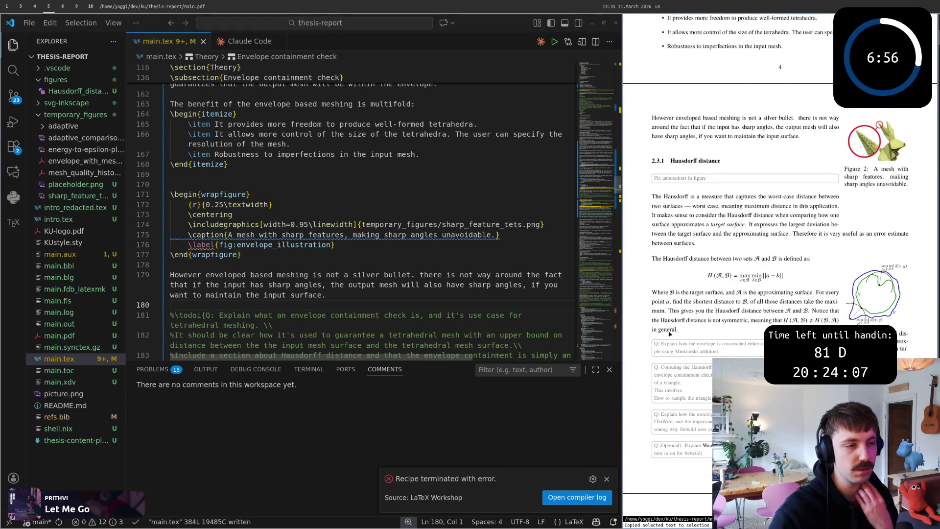
pyautogui.scroll(-2, 359, 261)
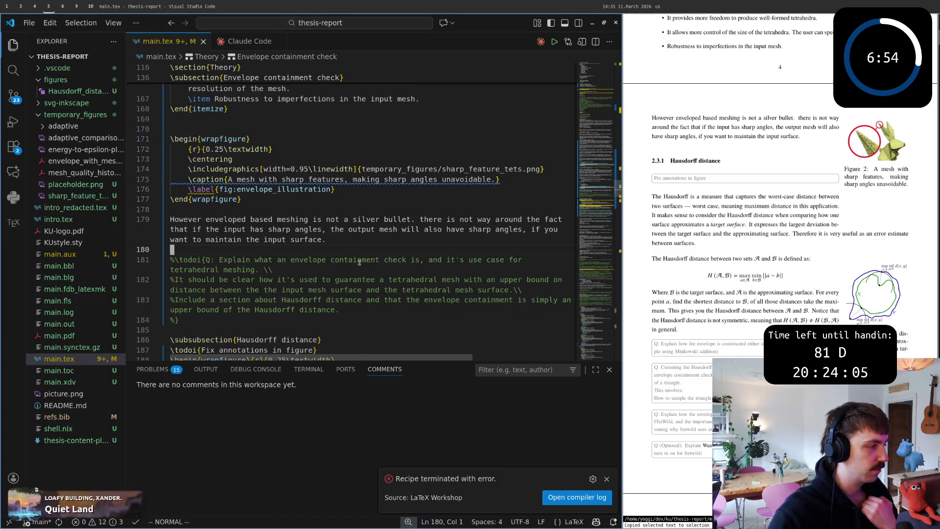
pyautogui.scroll(-4, 359, 260)
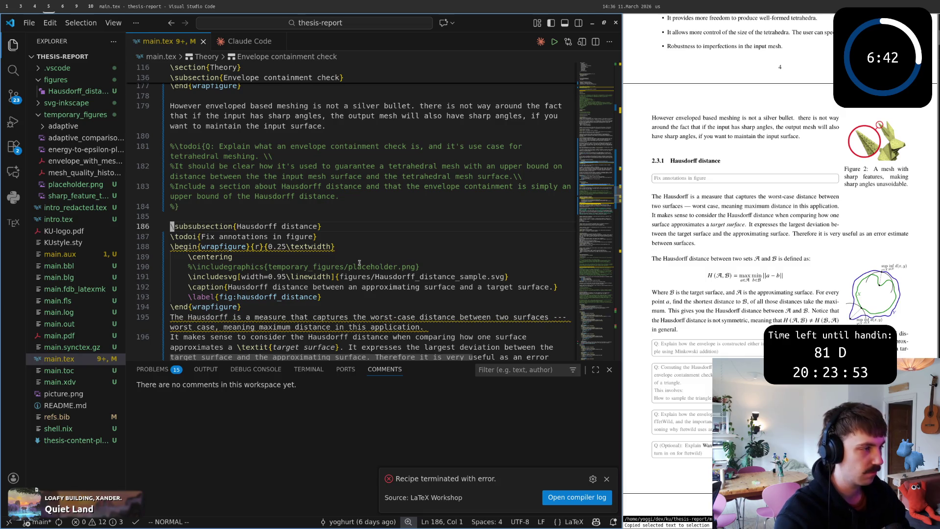
pyautogui.press('}')
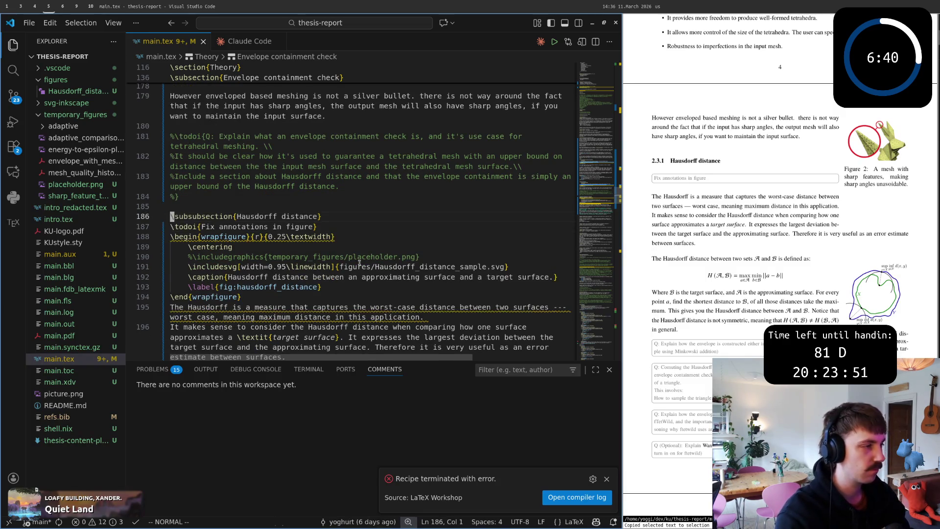
pyautogui.hotkey('ctrl', 'd')
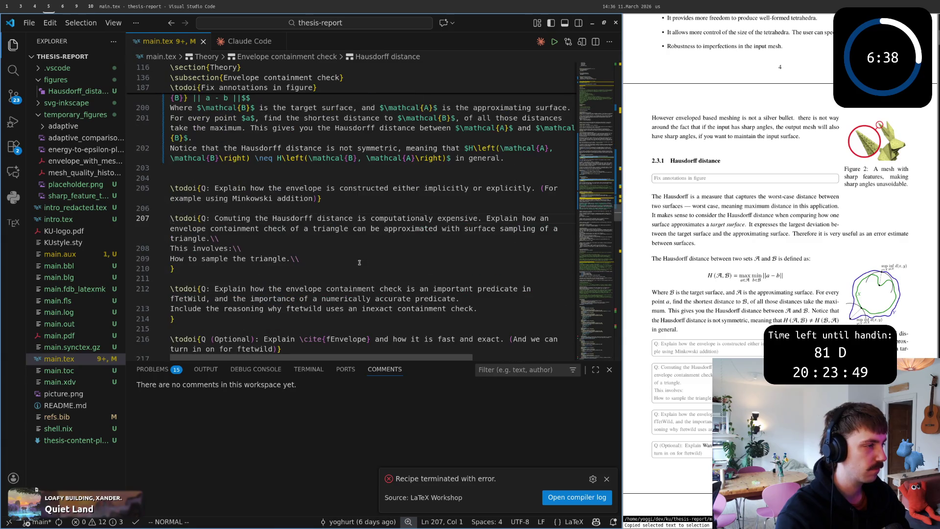
# - Paste the heading above the question, rename it 'Envelope construction' and save
pyautogui.press('p')
pyautogui.press('w')
pyautogui.press('w')
pyautogui.press('w')
pyautogui.write('cw')
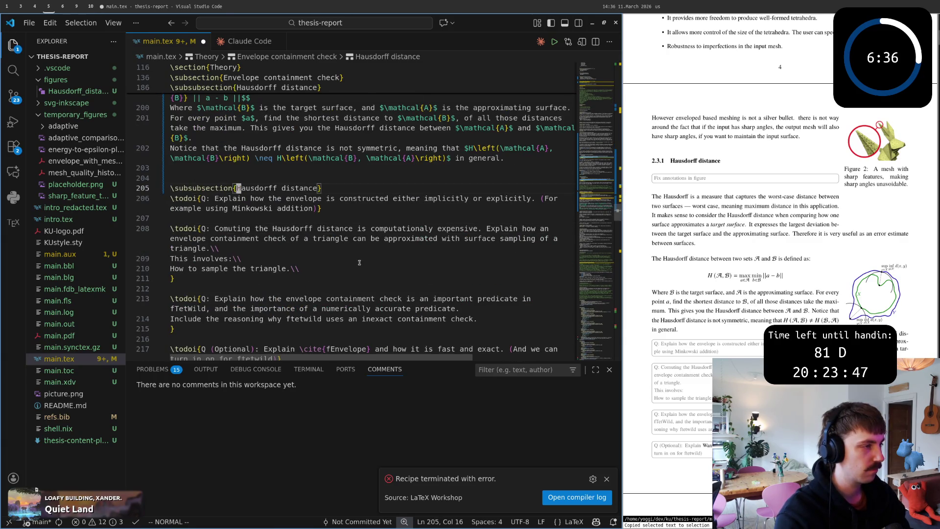
pyautogui.write('Envelope co')
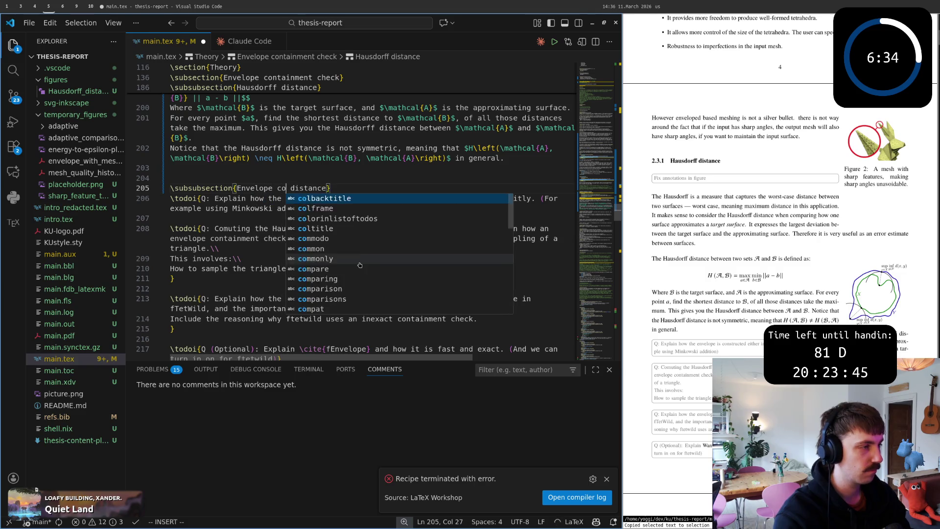
pyautogui.write('nstruction')
pyautogui.press('Escape')
pyautogui.write('w')
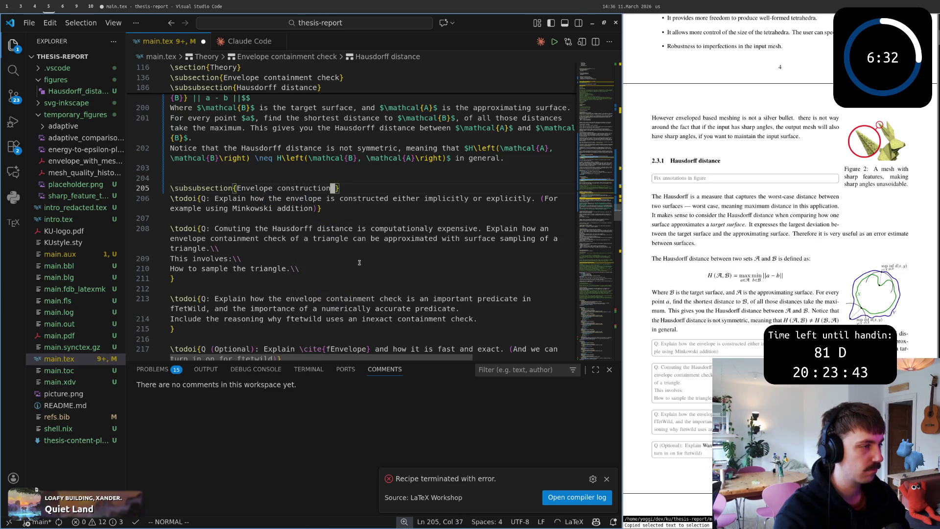
pyautogui.write(':w')
pyautogui.press('Return')
# - Copy that heading below the next question and rename it 'predicate construction', then save
pyautogui.hotkey('shift', 'v')
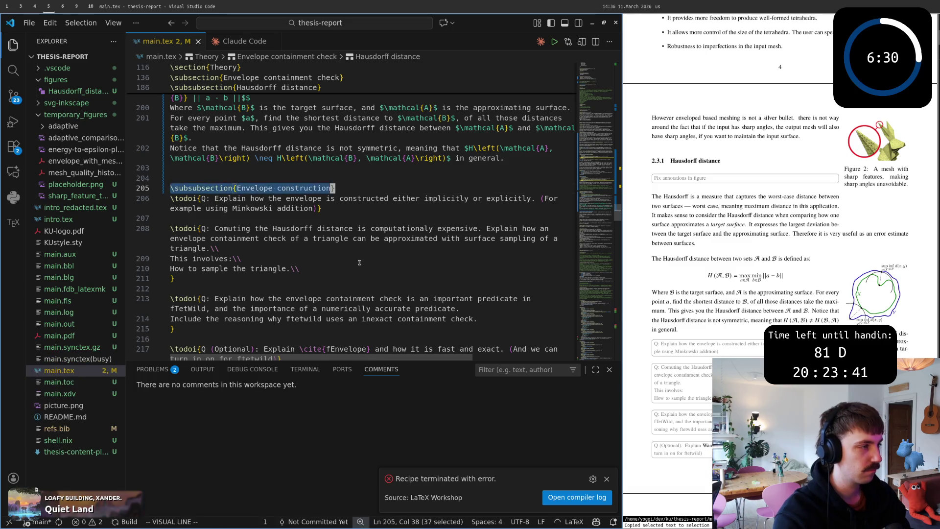
pyautogui.press('Escape')
pyautogui.press('j')
pyautogui.press('j')
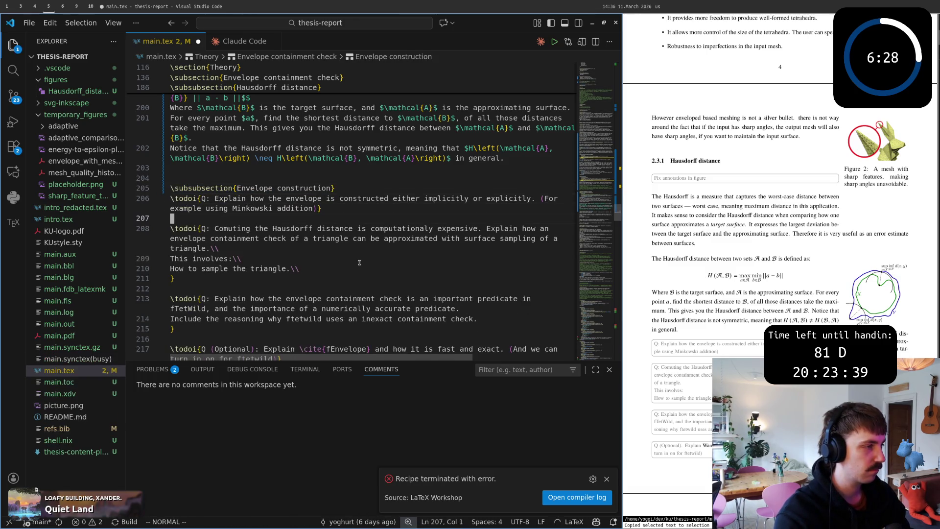
pyautogui.press('j')
pyautogui.press('j')
pyautogui.press('p')
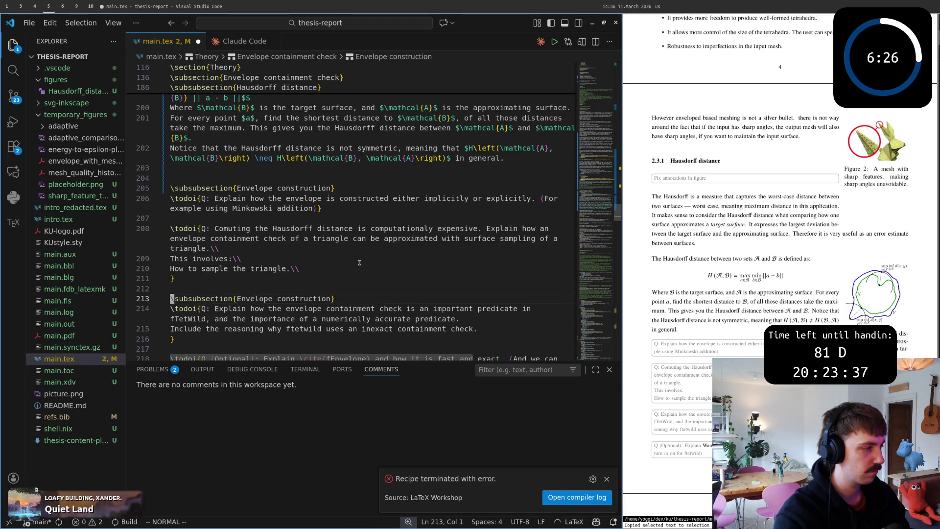
pyautogui.press('w')
pyautogui.press('w')
pyautogui.press('w')
pyautogui.write('cw')
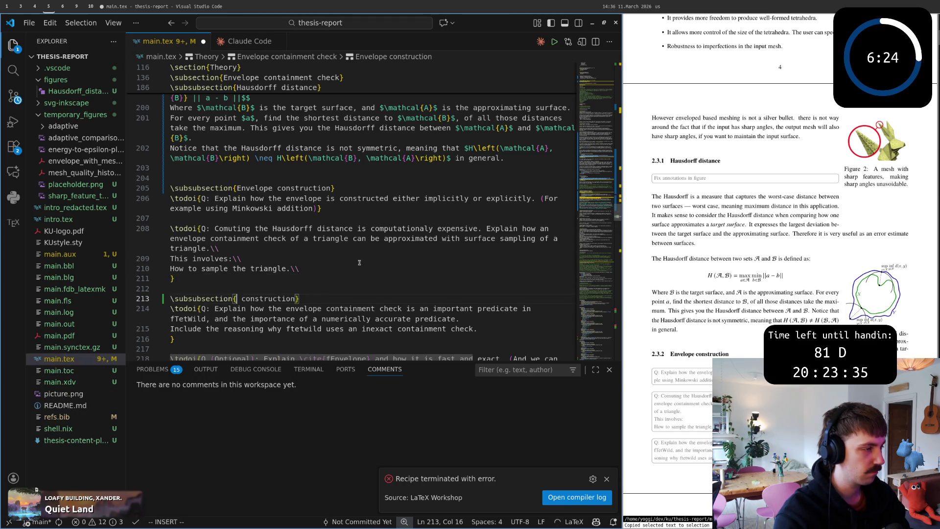
pyautogui.write('predicat')
pyautogui.write('e')
pyautogui.press('Escape')
pyautogui.write(':w')
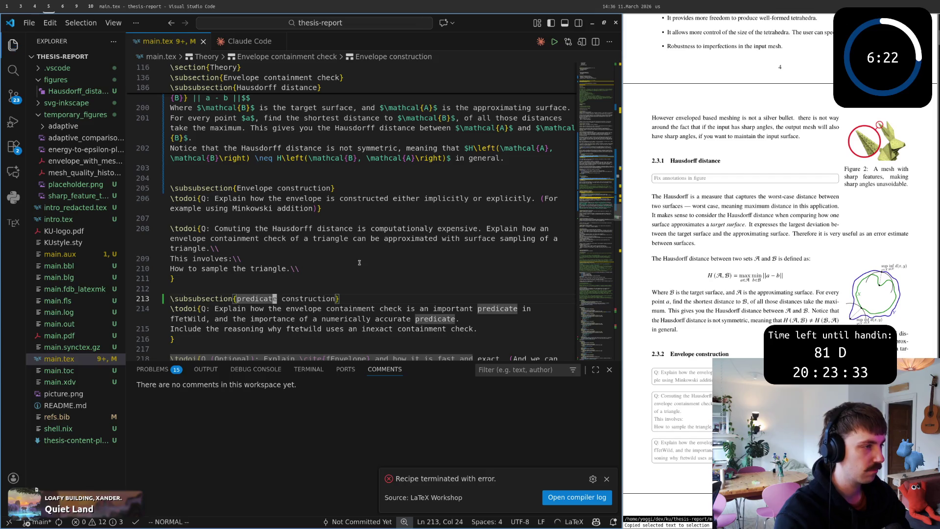
pyautogui.press('Return')
# - Move the Hausdorff computation question block under the predicate construction heading
pyautogui.press('k')
pyautogui.press('k')
pyautogui.press('k')
pyautogui.press('k')
pyautogui.press('$')
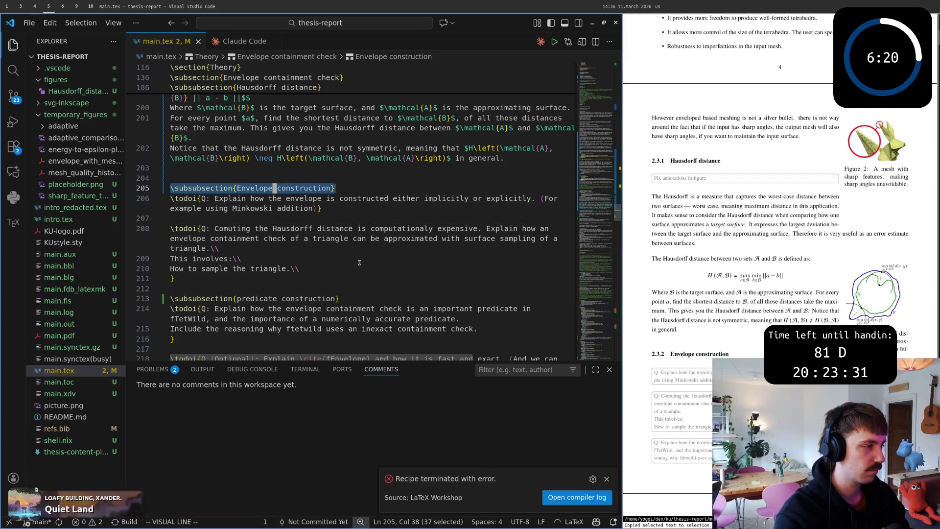
pyautogui.press('k')
pyautogui.hotkey('shift', 'v')
pyautogui.press('j')
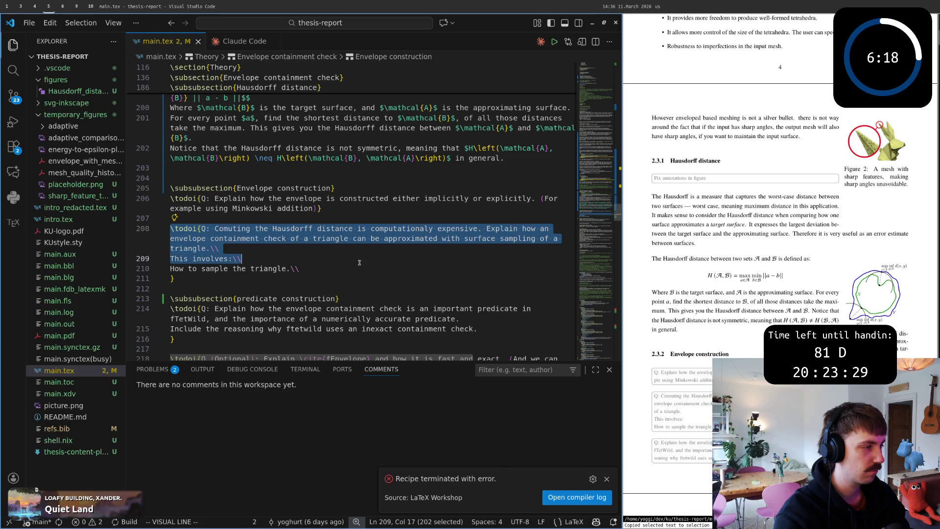
pyautogui.press('j')
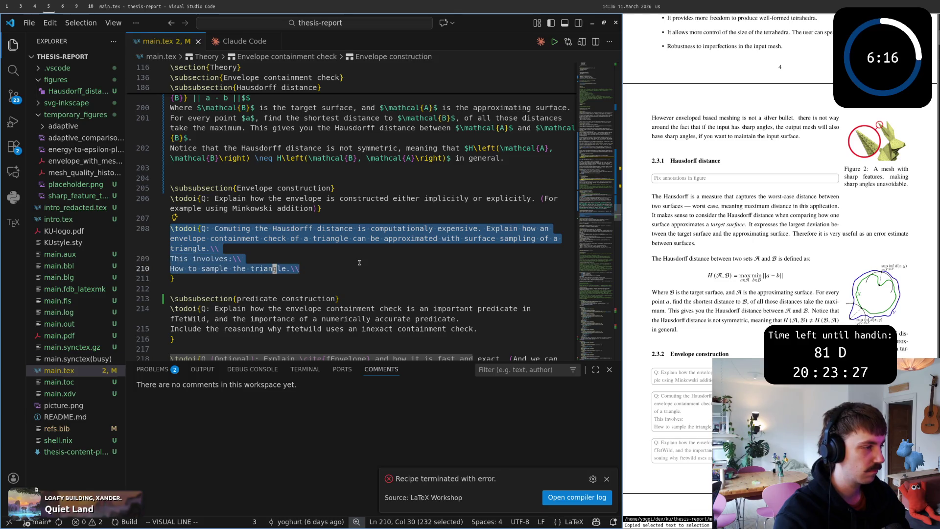
pyautogui.press('j')
pyautogui.press('d')
pyautogui.press('j')
pyautogui.press('p')
# - Rename the new subsubsection heading to 'Envelope containment predicate computation' and save
pyautogui.press('k')
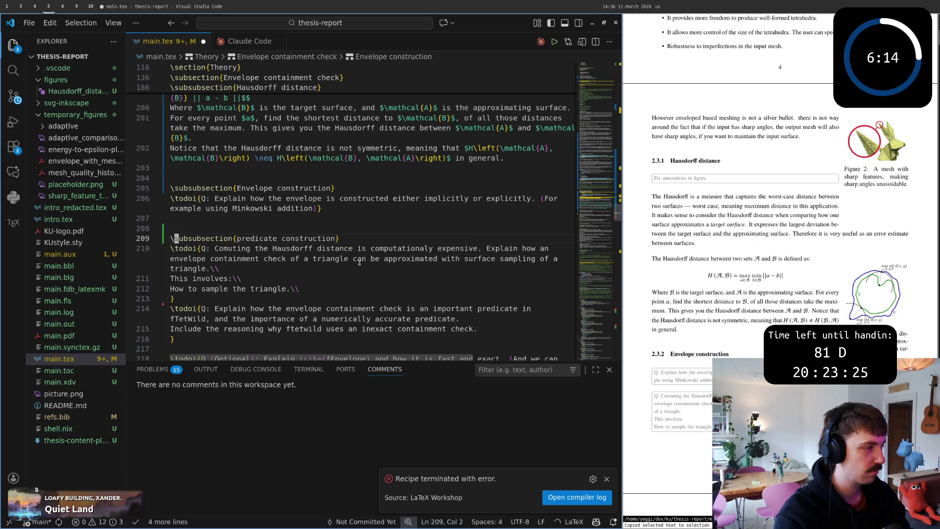
pyautogui.press('w')
pyautogui.press('w')
pyautogui.press('w')
pyautogui.write('sP')
pyautogui.press('Escape')
pyautogui.write('w')
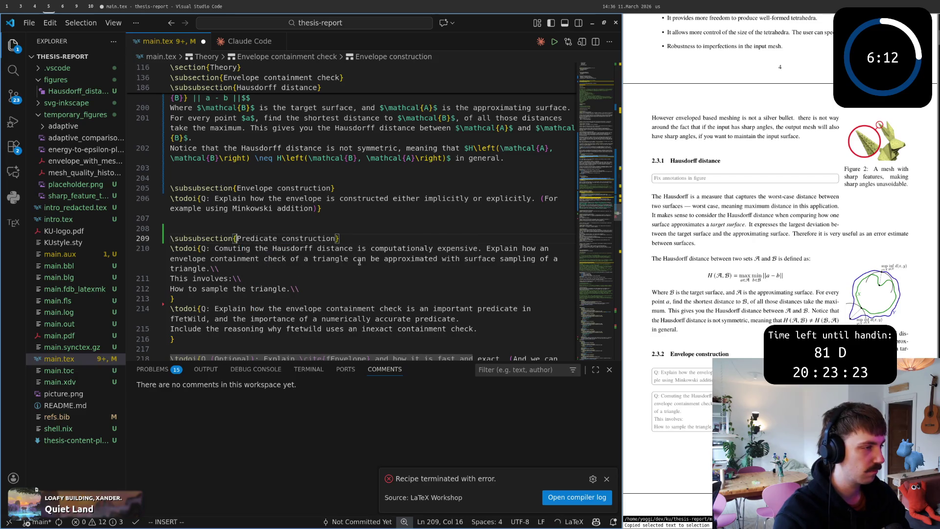
pyautogui.write('biEnvelope containm')
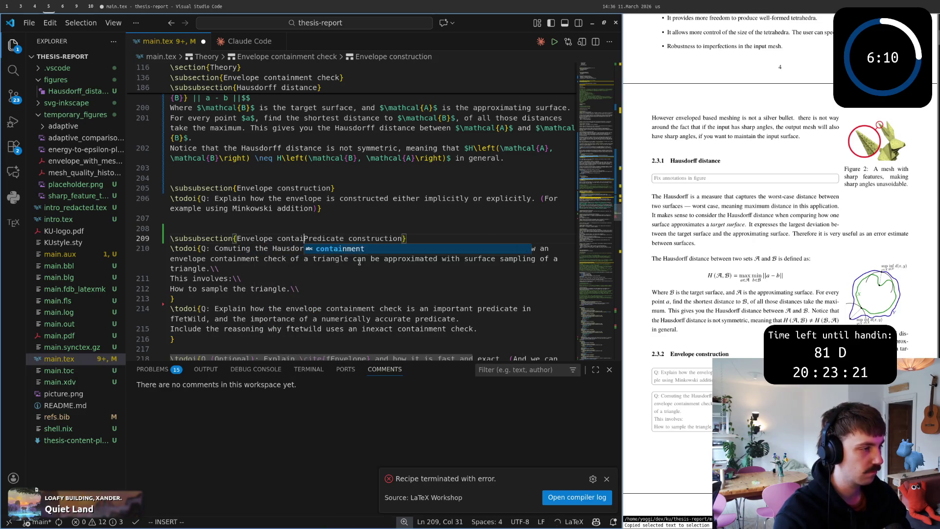
pyautogui.write('ent ')
pyautogui.write('w')
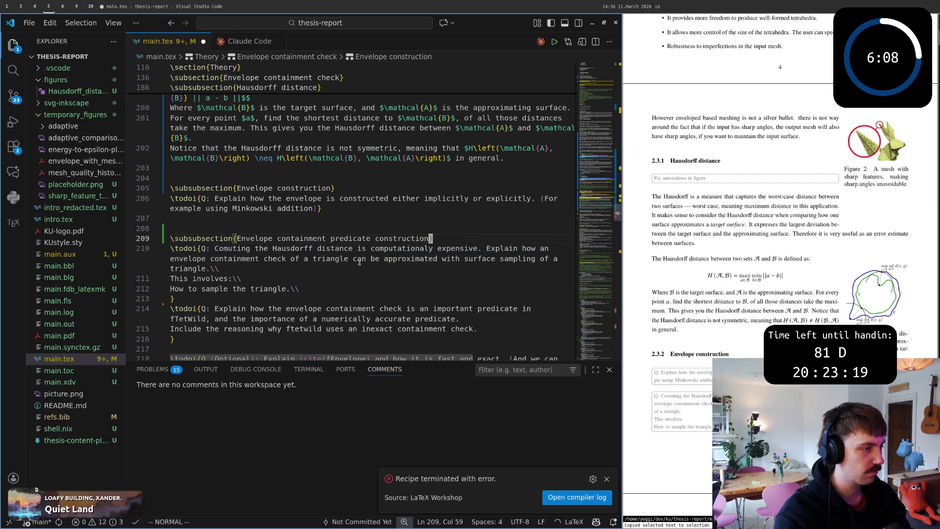
pyautogui.write('dwbciwpredicate')
pyautogui.write(' c')
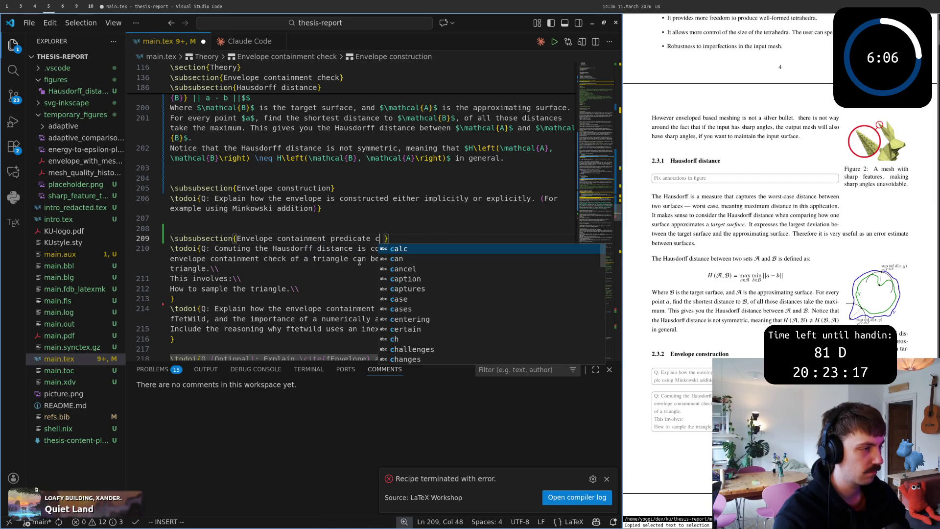
pyautogui.write('omputation')
pyautogui.press('Tab')
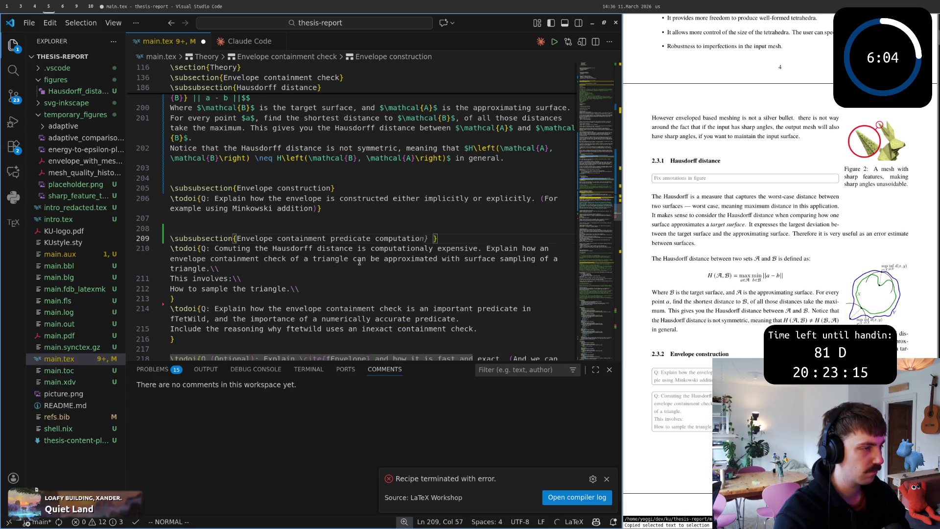
pyautogui.press('Escape')
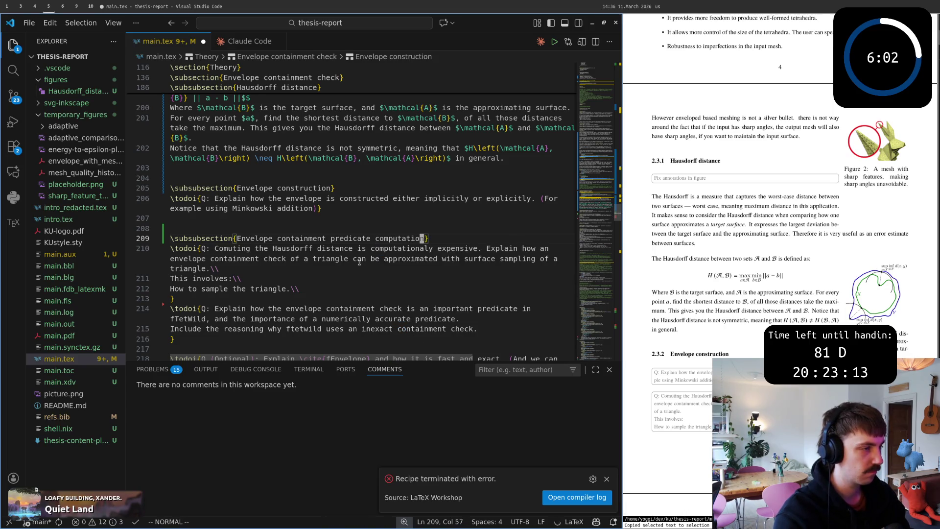
pyautogui.hotkey('ctrl', 's')
# - Move the predicate question todo block below the preceding question, separated by a blank line, and save
pyautogui.press('j')
pyautogui.press('j')
pyautogui.press('j')
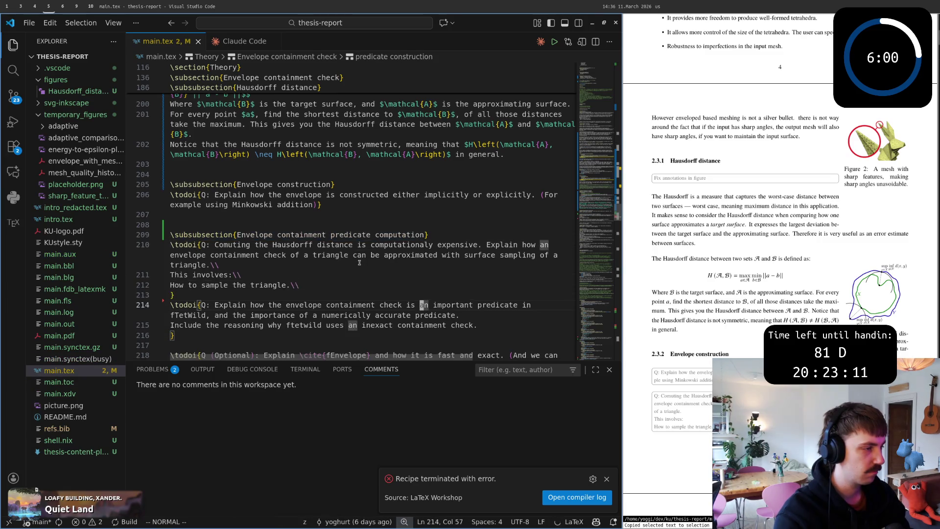
pyautogui.press('z')
pyautogui.press('z')
pyautogui.press('o')
pyautogui.press('Escape')
pyautogui.press('j')
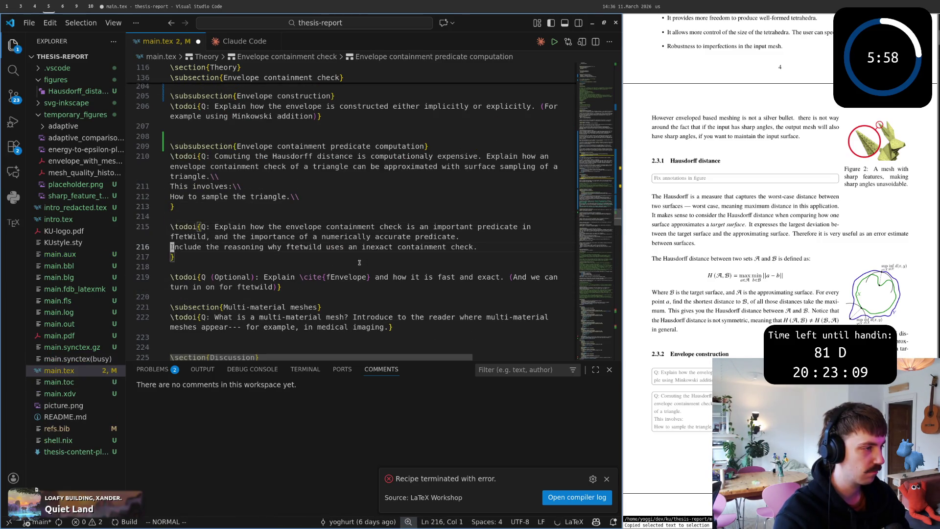
pyautogui.hotkey('shift', 'v')
pyautogui.press('j')
pyautogui.press('Escape')
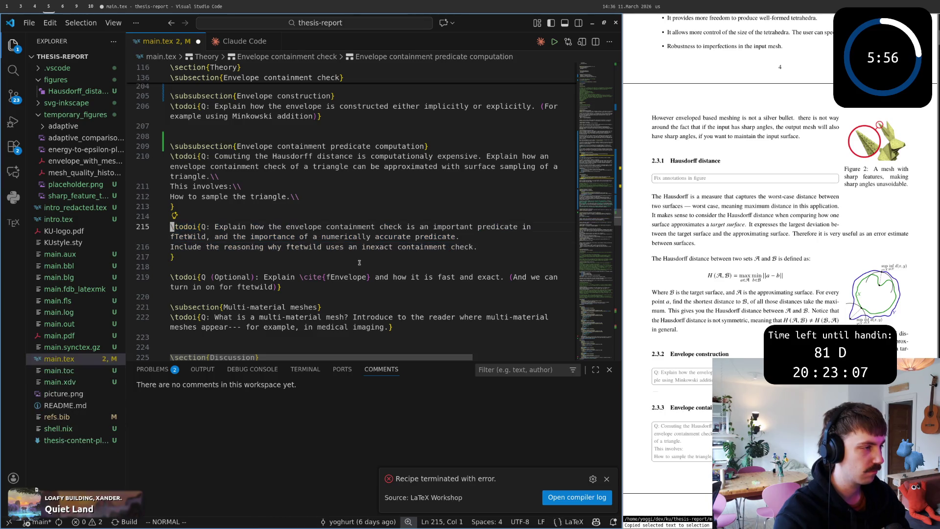
pyautogui.press('g')
pyautogui.press('v')
pyautogui.press('j')
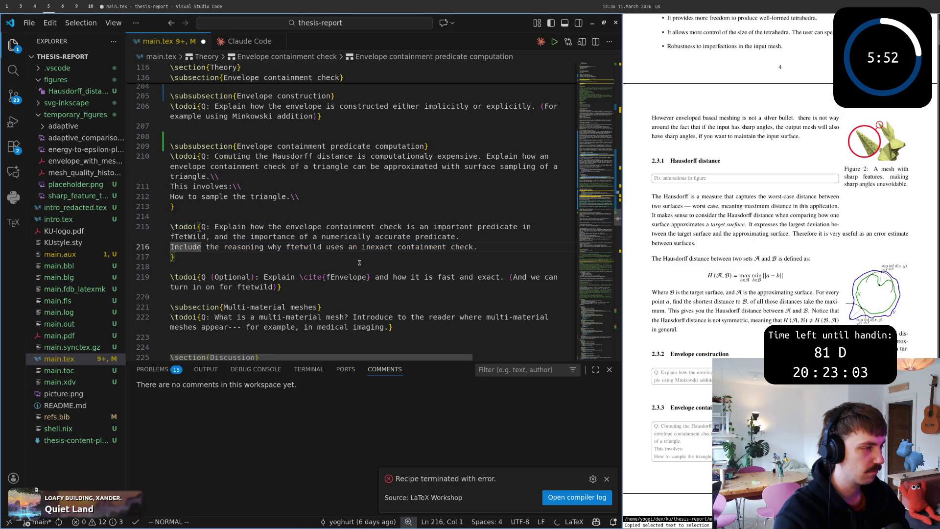
pyautogui.press('o')
pyautogui.press('d')
pyautogui.press('k')
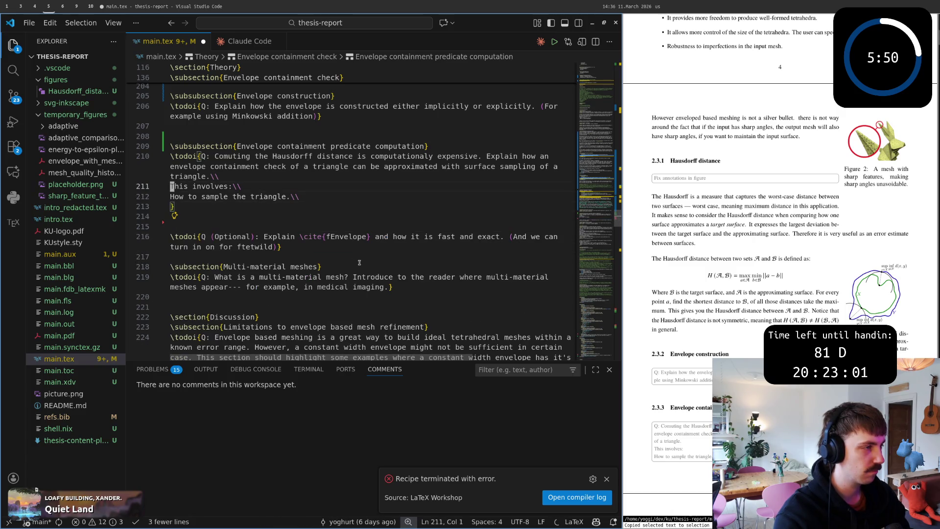
pyautogui.press('k')
pyautogui.press('k')
pyautogui.press('j')
pyautogui.press('j')
pyautogui.press('j')
pyautogui.press('p')
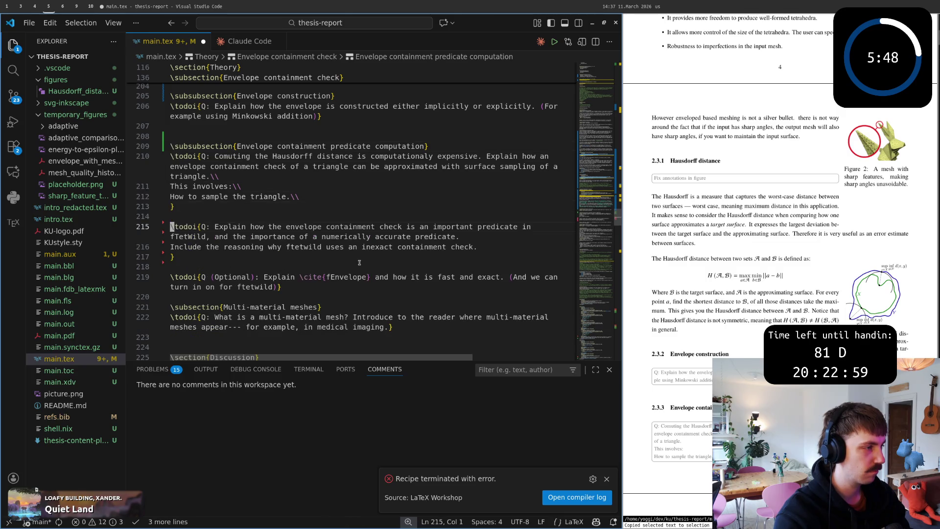
pyautogui.hotkey('ctrl', 's')
pyautogui.press('j')
pyautogui.press('j')
pyautogui.press('j')
pyautogui.press('j')
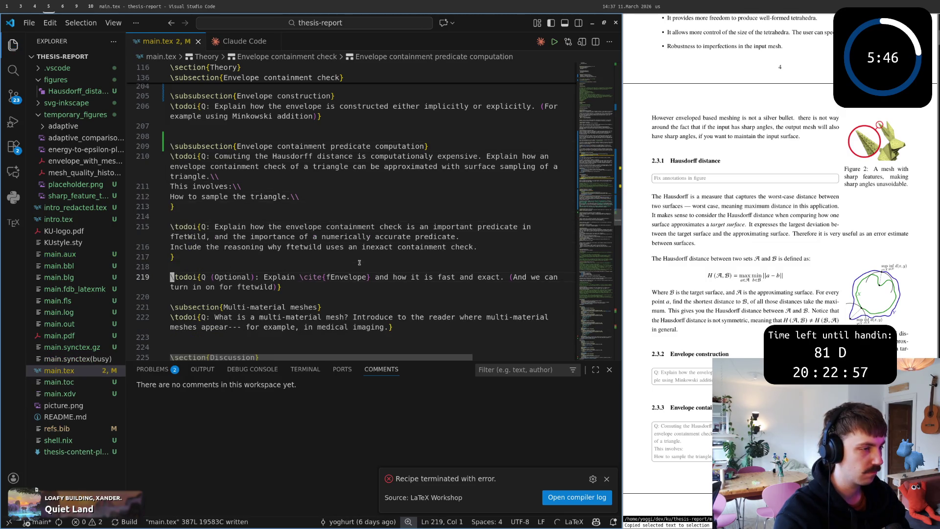
# - Review the optional and predicate questions, then save and rebuild the PDF showing section 2.3.3
pyautogui.hotkey('shift', 'v')
pyautogui.press('Escape')
pyautogui.press('z')
pyautogui.press('z')
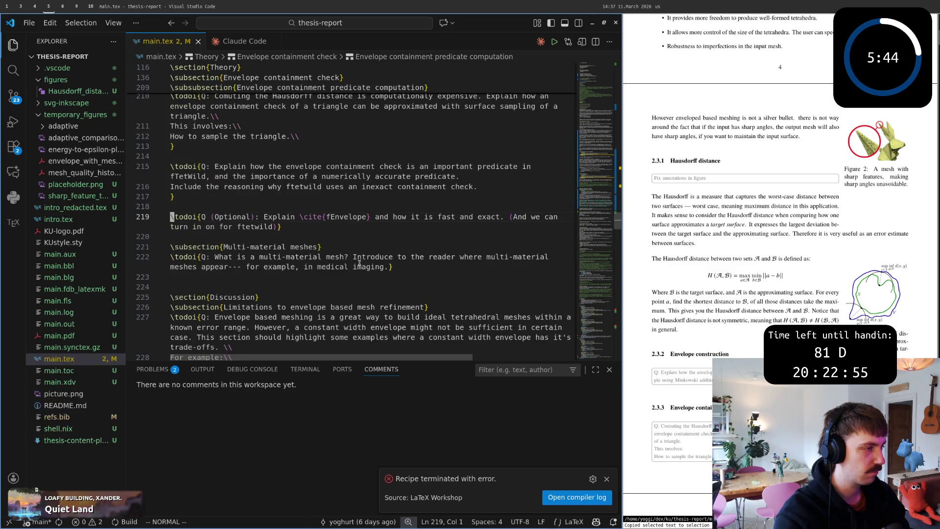
pyautogui.hotkey('shift', 'v')
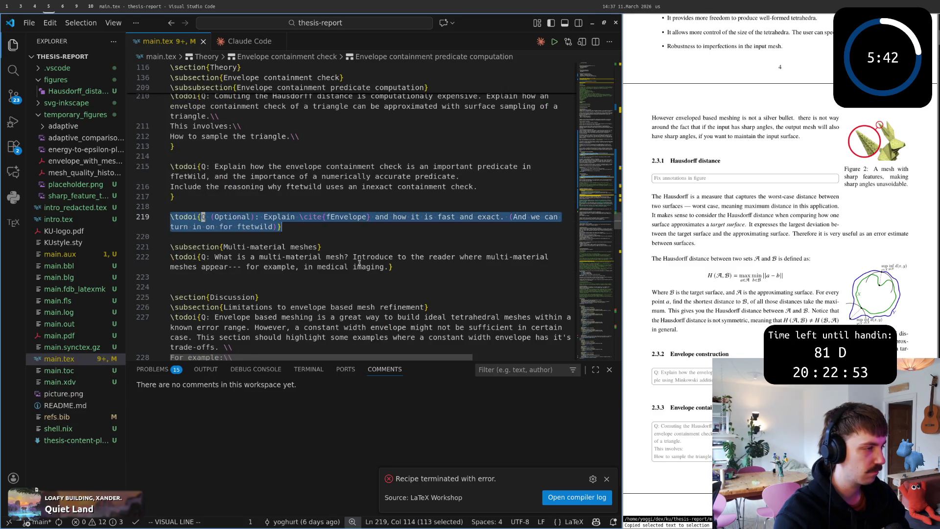
pyautogui.press('Escape')
pyautogui.press('k')
pyautogui.press('k')
pyautogui.press('k')
pyautogui.press('z')
pyautogui.press('z')
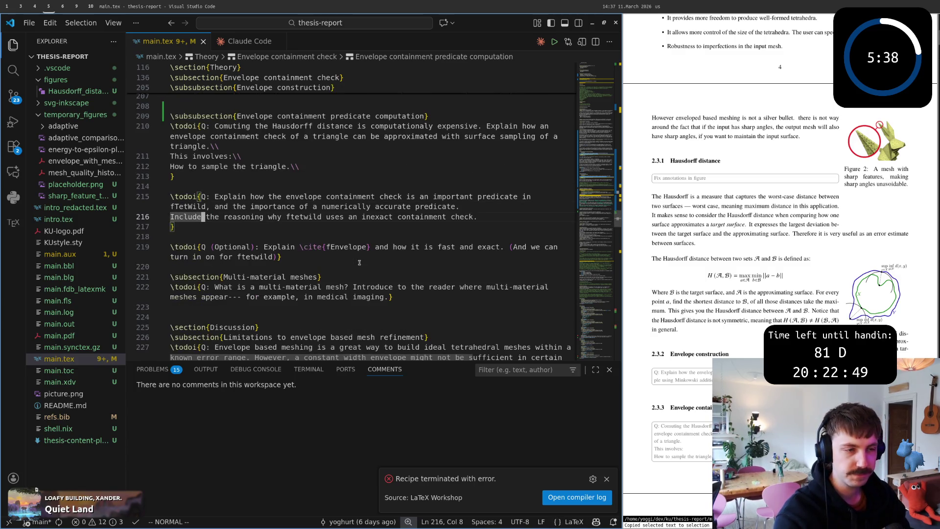
pyautogui.write(':w')
pyautogui.press('Return')
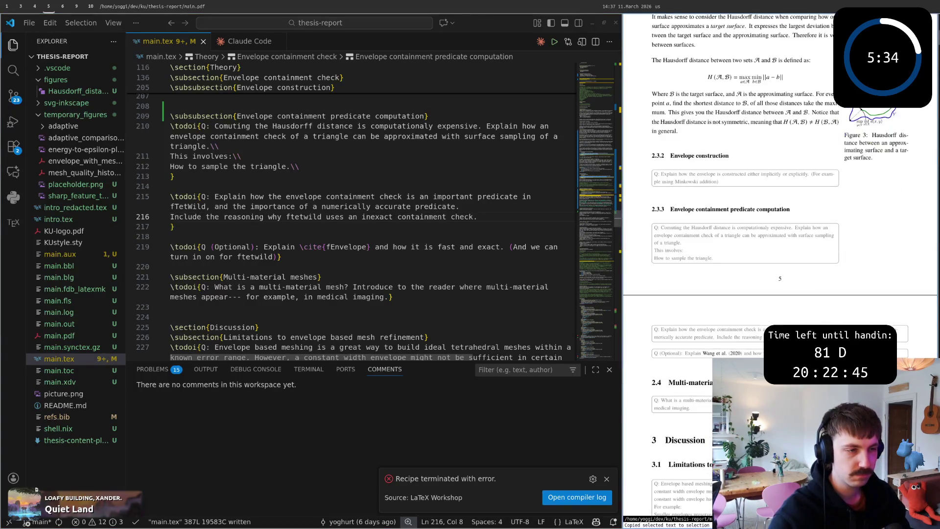
pyautogui.scroll(5, 756, 341)
pyautogui.scroll(5, 756, 341)
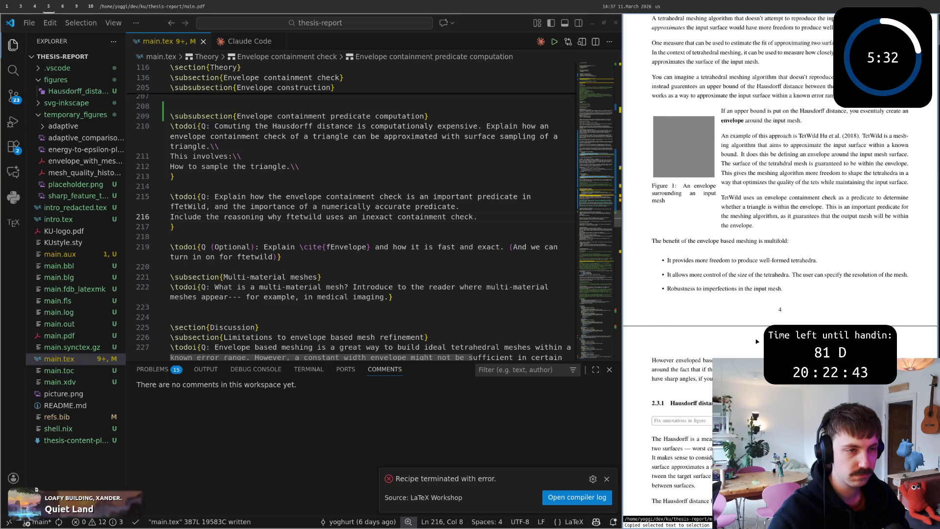
pyautogui.scroll(-4, 753, 336)
pyautogui.scroll(-10, 752, 333)
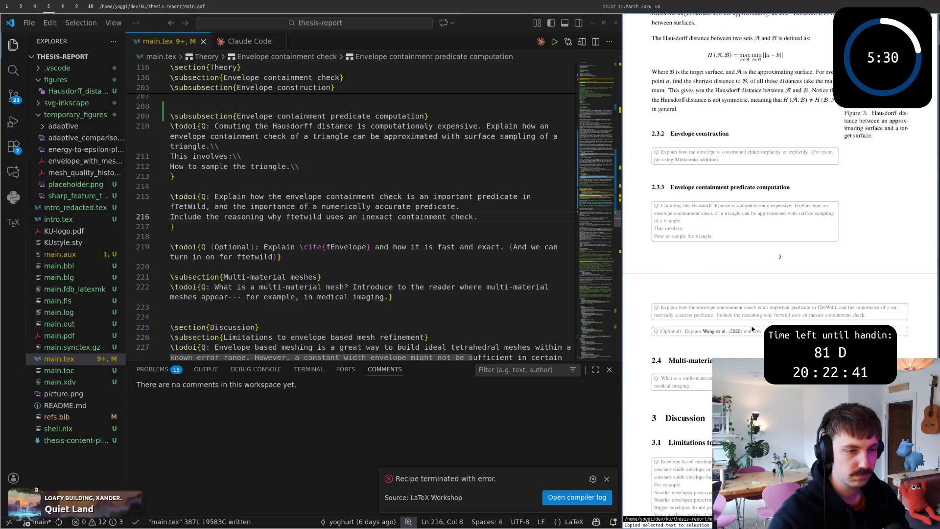
pyautogui.scroll(-5, 752, 332)
pyautogui.scroll(1, 752, 331)
pyautogui.scroll(4, 752, 328)
pyautogui.scroll(2, 752, 328)
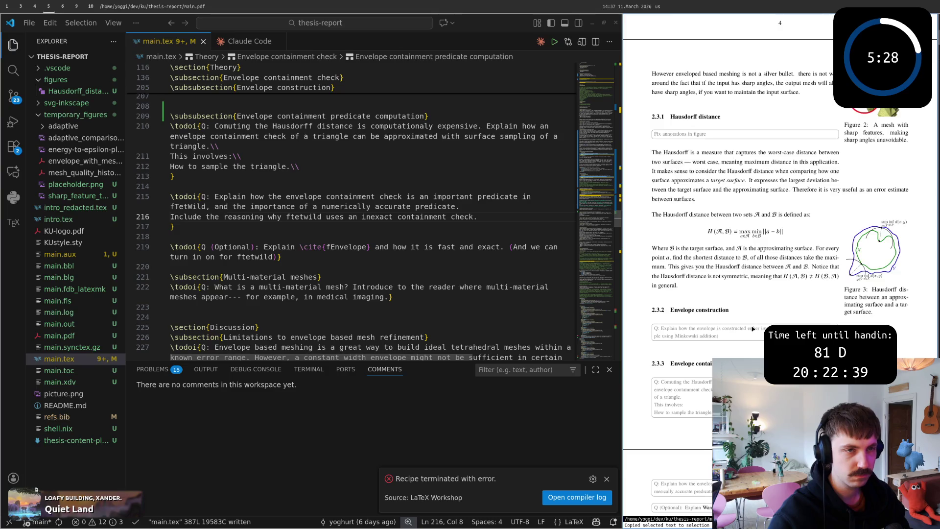
pyautogui.scroll(1, 752, 328)
pyautogui.scroll(1, 752, 329)
pyautogui.scroll(-2, 753, 328)
pyautogui.scroll(-3, 752, 329)
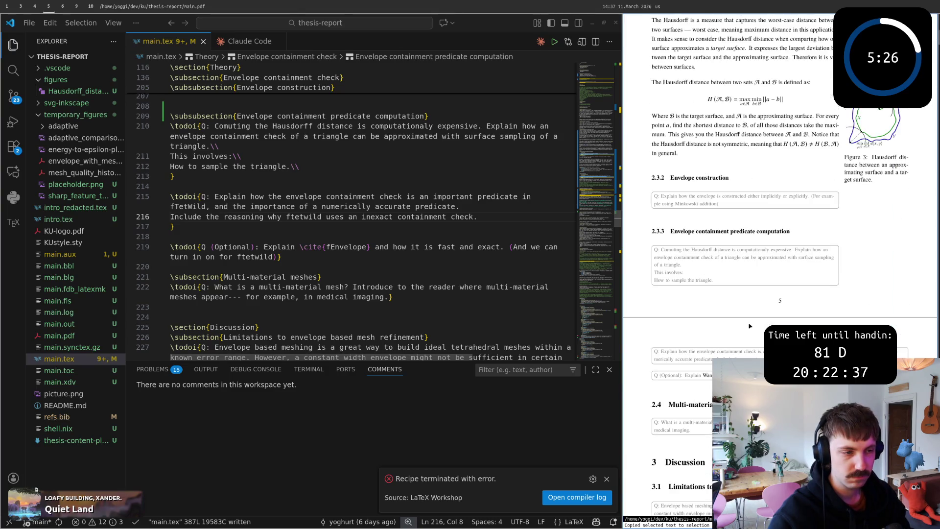
pyautogui.scroll(-1, 752, 328)
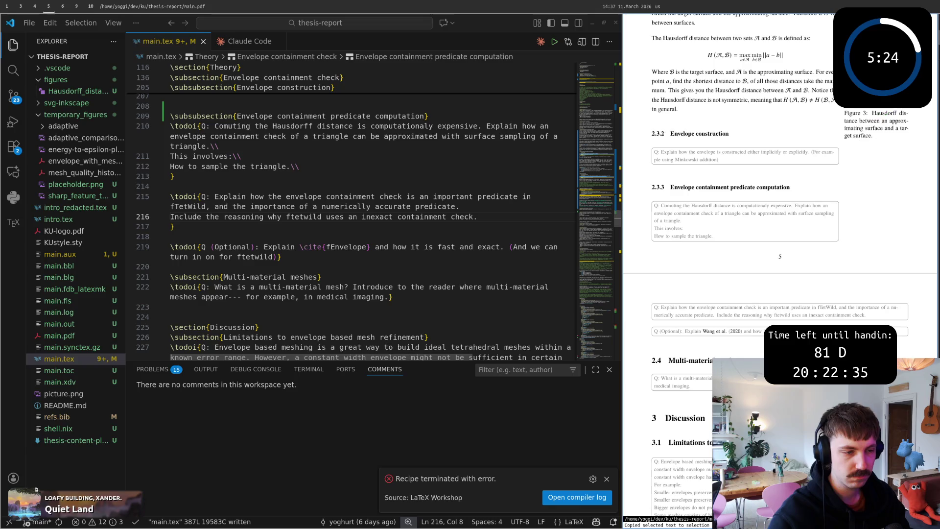
pyautogui.scroll(3, 690, 388)
pyautogui.scroll(3, 690, 388)
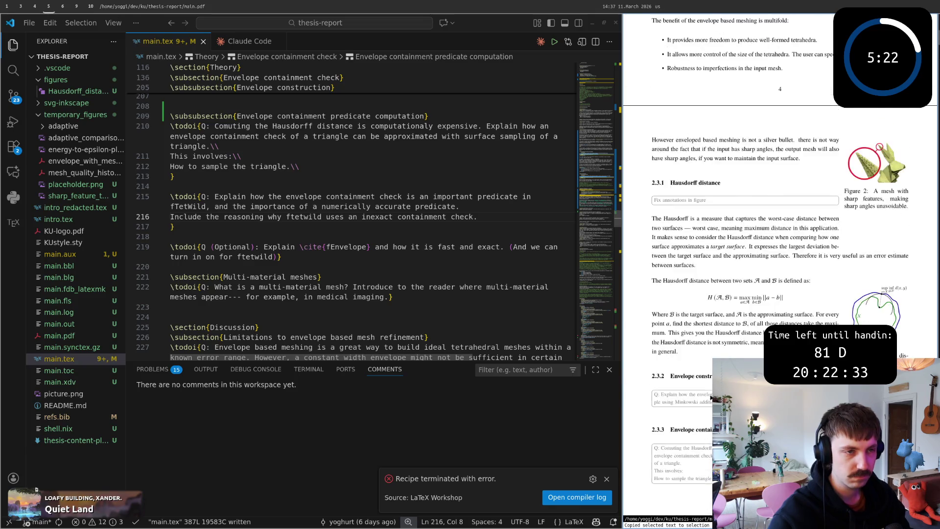
pyautogui.scroll(3, 691, 388)
pyautogui.scroll(3, 691, 388)
pyautogui.scroll(4, 778, 264)
pyautogui.scroll(8, 778, 264)
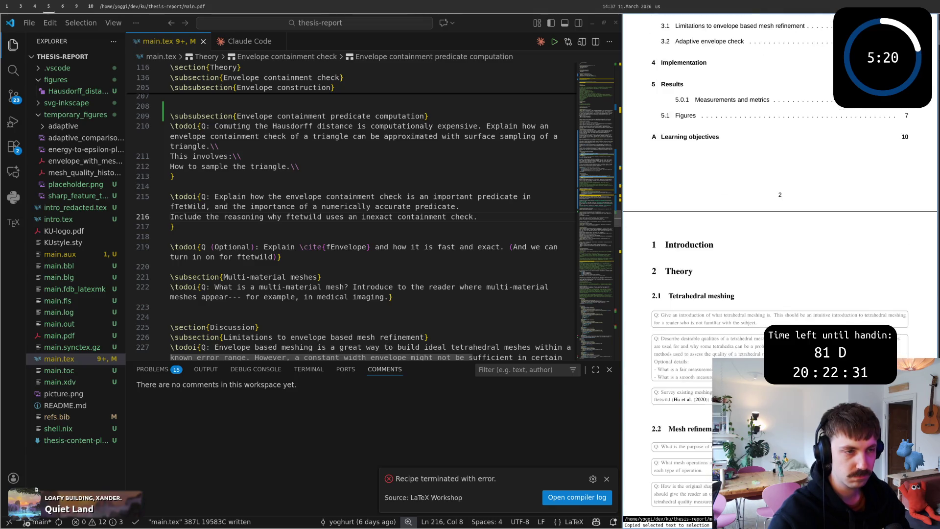
pyautogui.scroll(1, 778, 264)
pyautogui.scroll(-5, 778, 264)
pyautogui.scroll(-6, 779, 264)
pyautogui.scroll(-5, 778, 265)
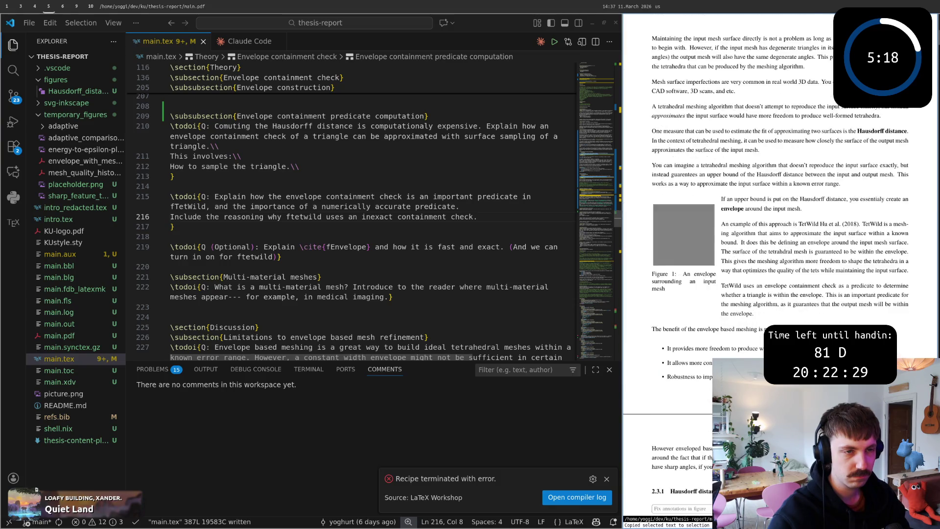
pyautogui.scroll(-5, 779, 265)
pyautogui.scroll(-5, 779, 265)
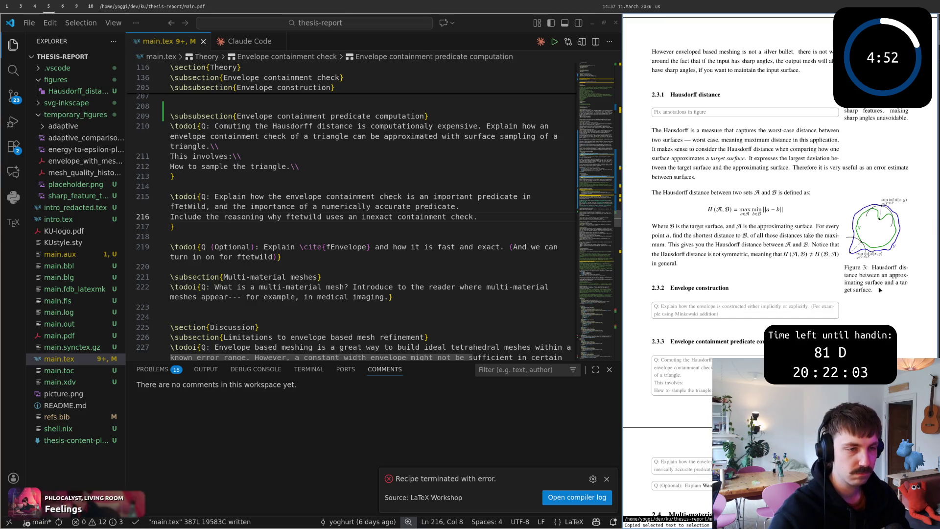
pyautogui.scroll(3, 293, 292)
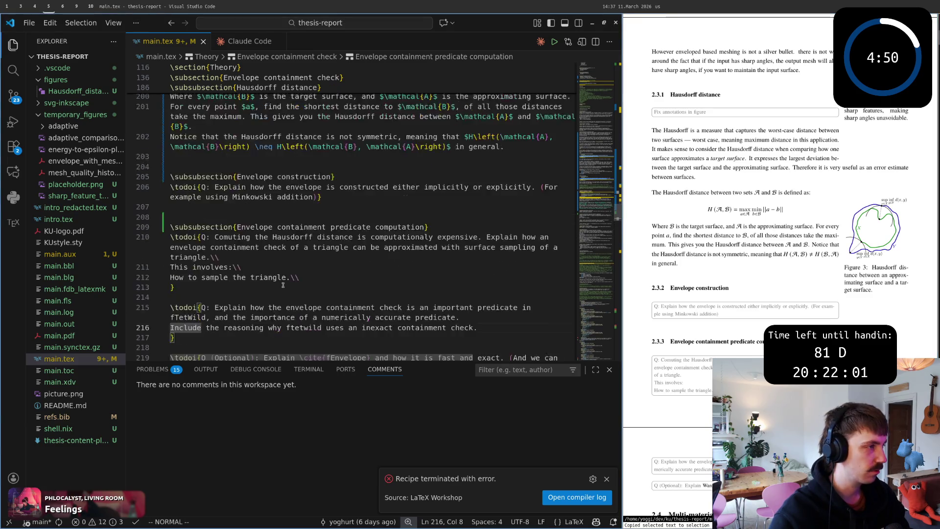
pyautogui.scroll(3, 293, 294)
pyautogui.scroll(3, 292, 294)
pyautogui.scroll(1, 293, 293)
pyautogui.click(305, 262)
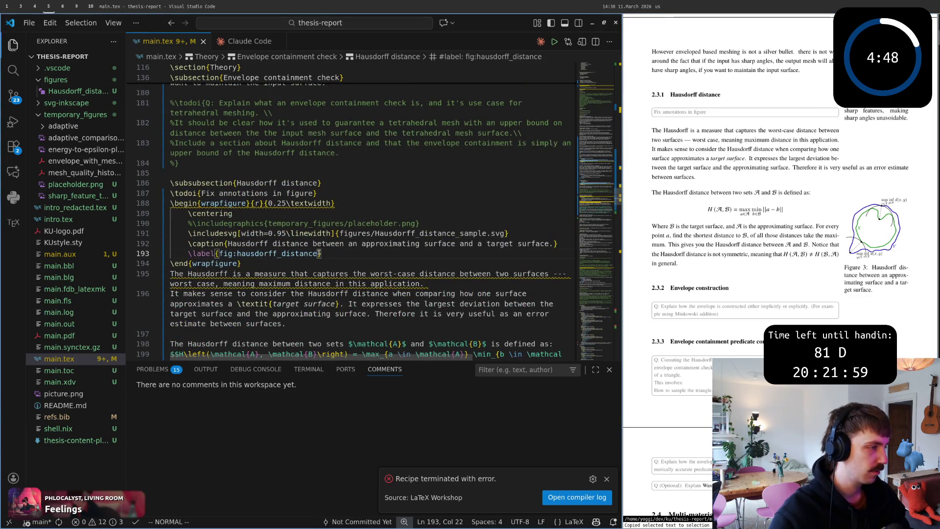
pyautogui.press('k')
pyautogui.press('k')
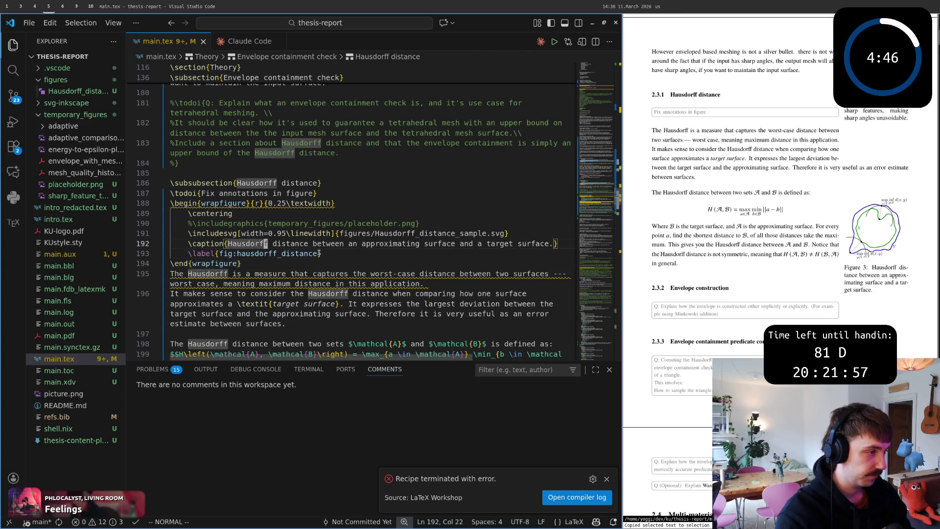
pyautogui.press('$')
pyautogui.write('i')
pyautogui.write(' \textit{')
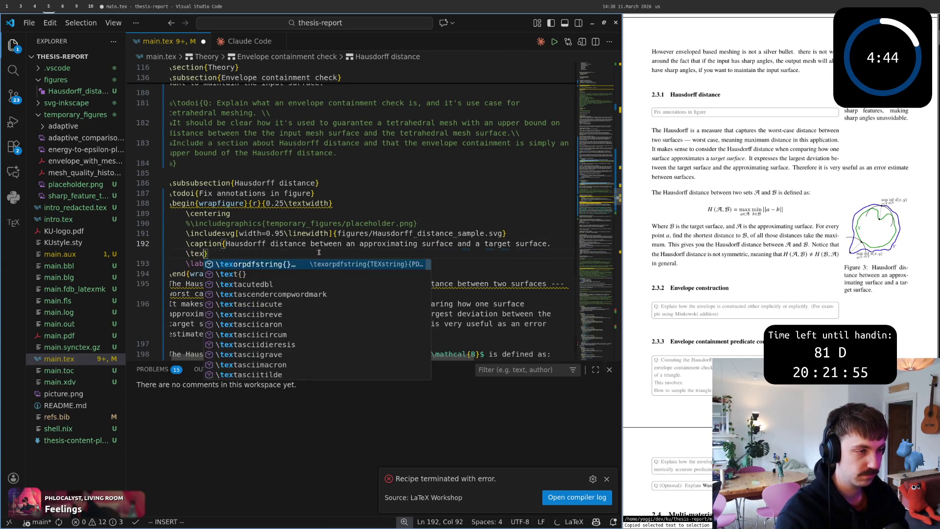
pyautogui.write('S')
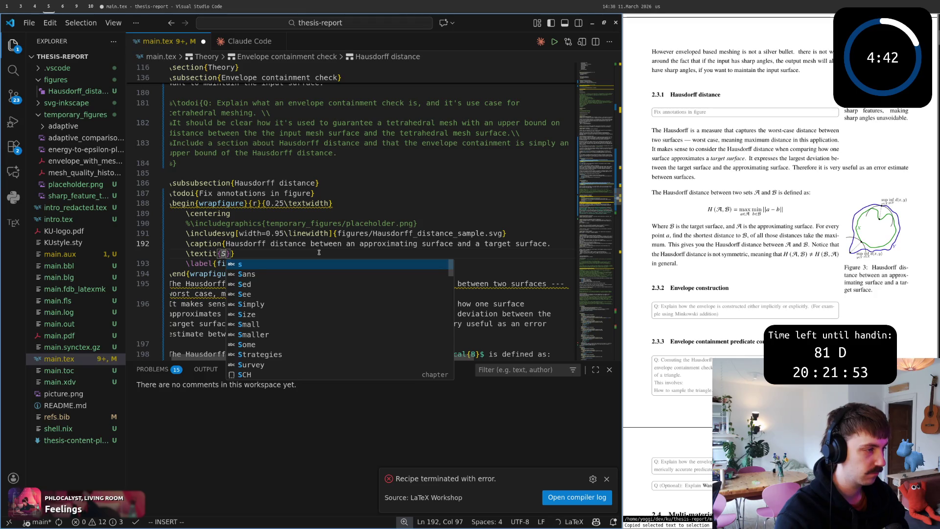
pyautogui.write('ource: ')
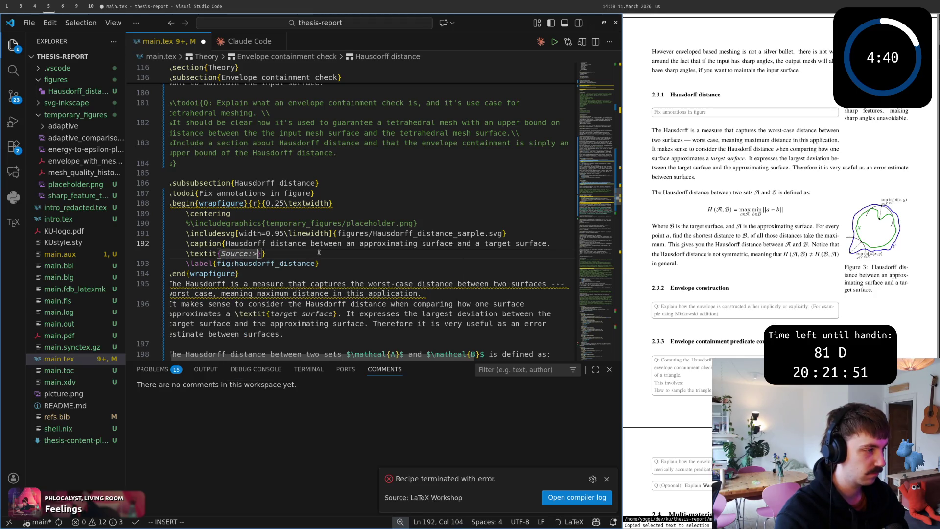
pyautogui.write('\\hr')
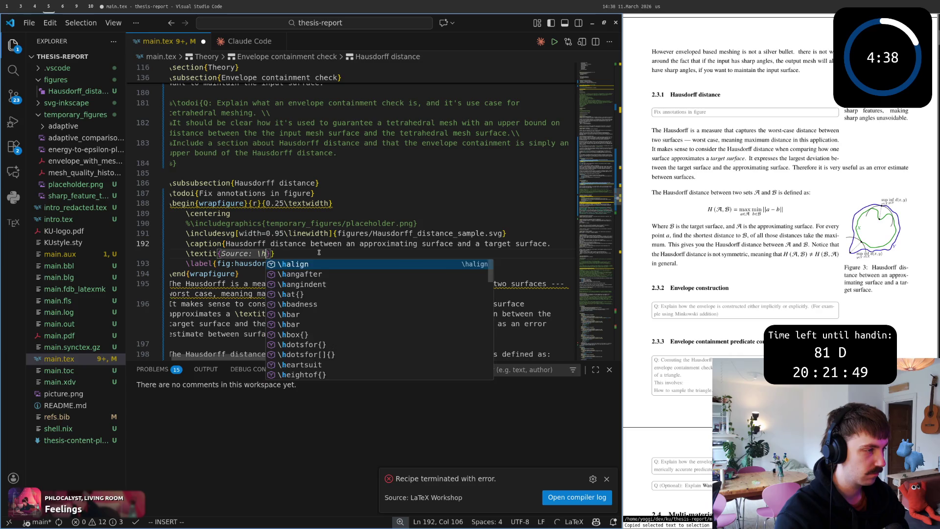
pyautogui.write('ef')
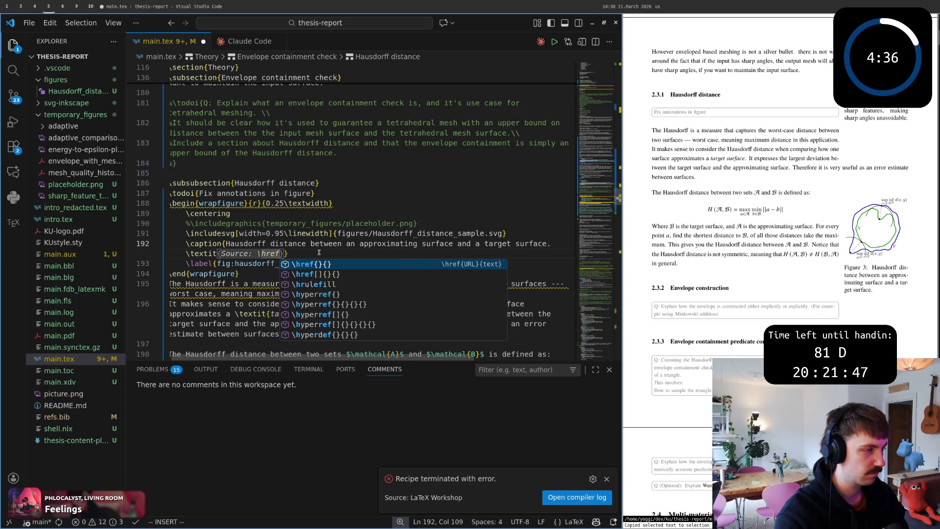
pyautogui.press('Tab')
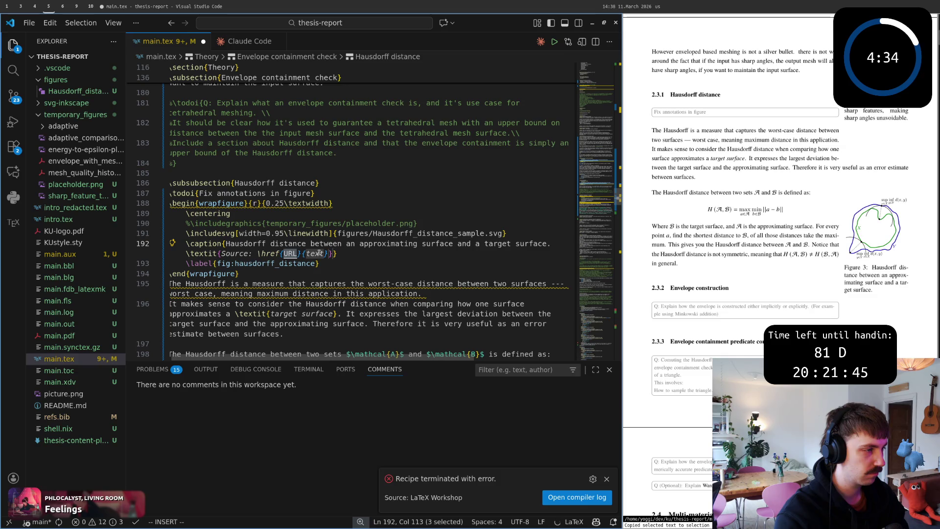
pyautogui.write('https')
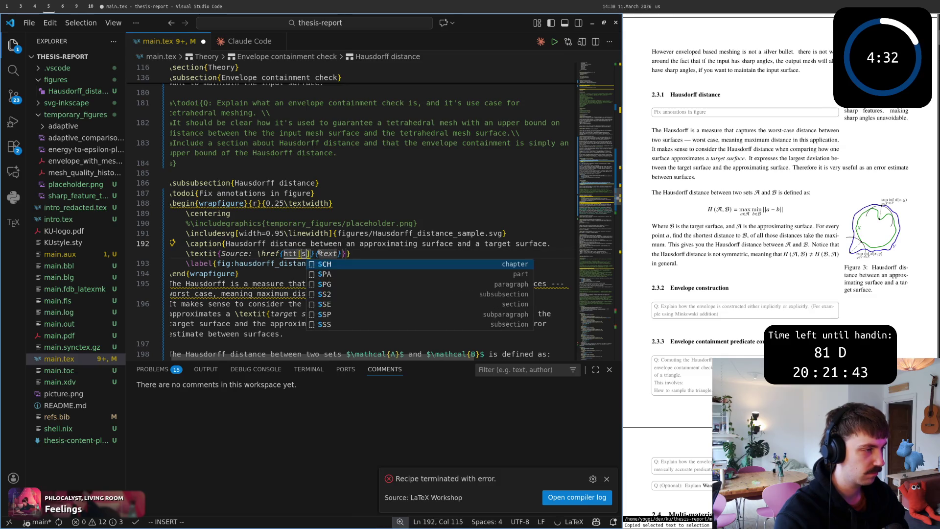
pyautogui.write('://')
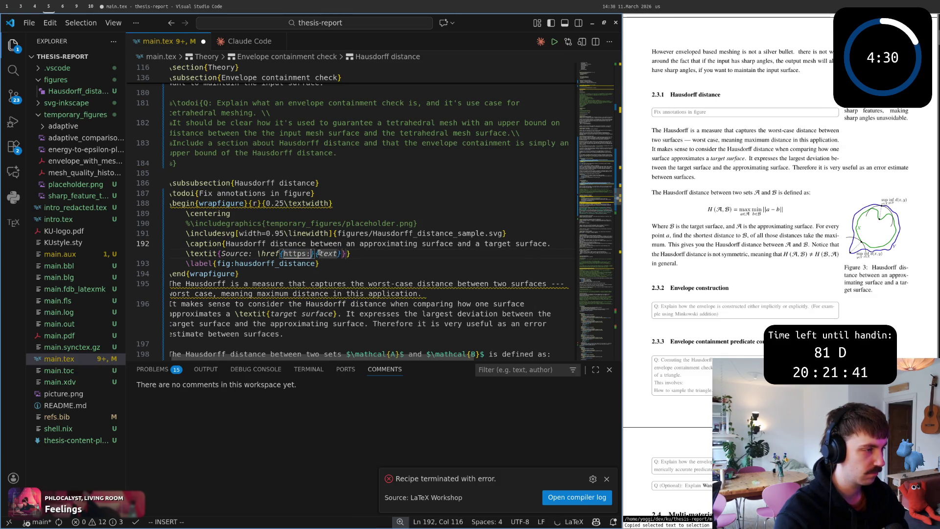
pyautogui.write('wikipedia')
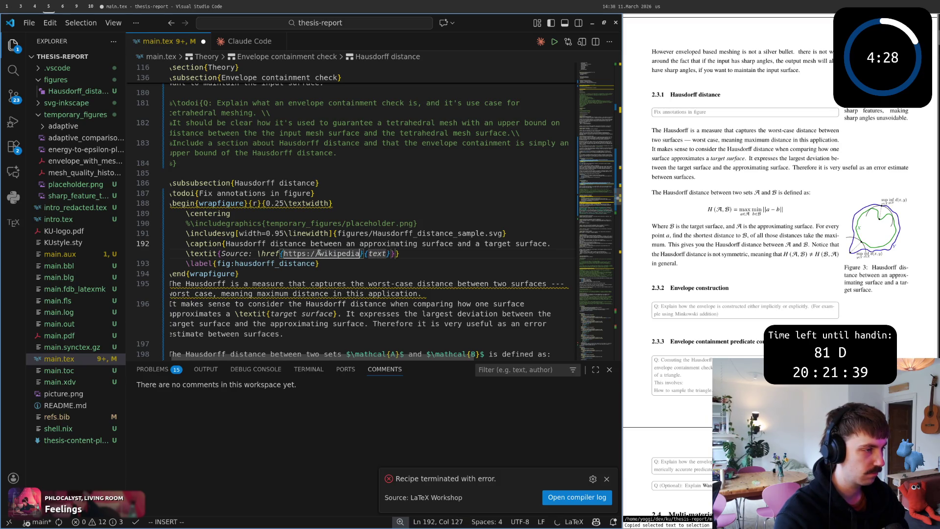
pyautogui.write('.org')
pyautogui.press('Escape')
pyautogui.press('k')
pyautogui.press('j')
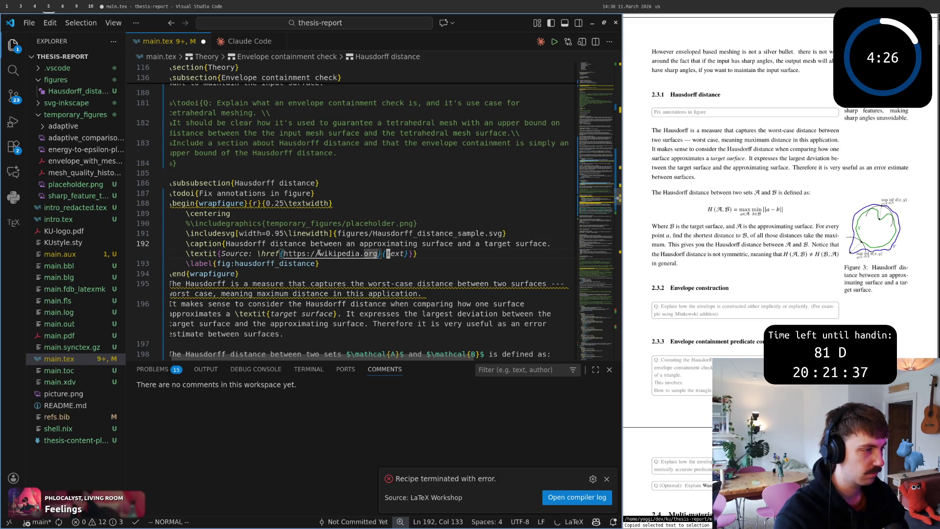
pyautogui.write('iw')
pyautogui.write('i')
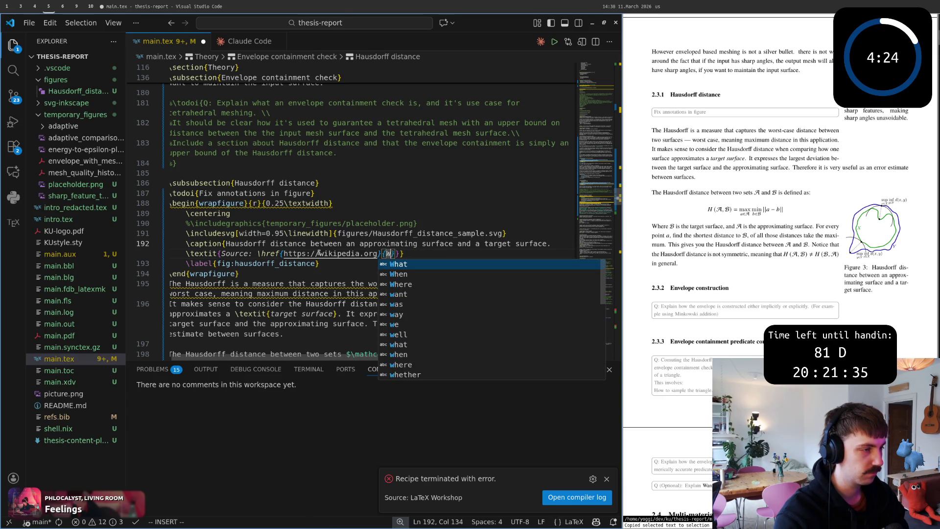
pyautogui.write('k')
pyautogui.press('Tab')
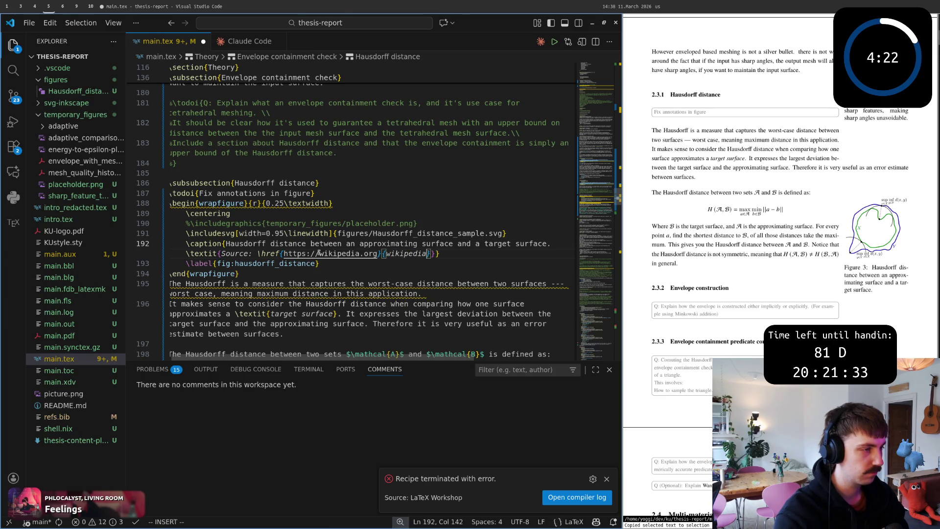
pyautogui.press('Escape')
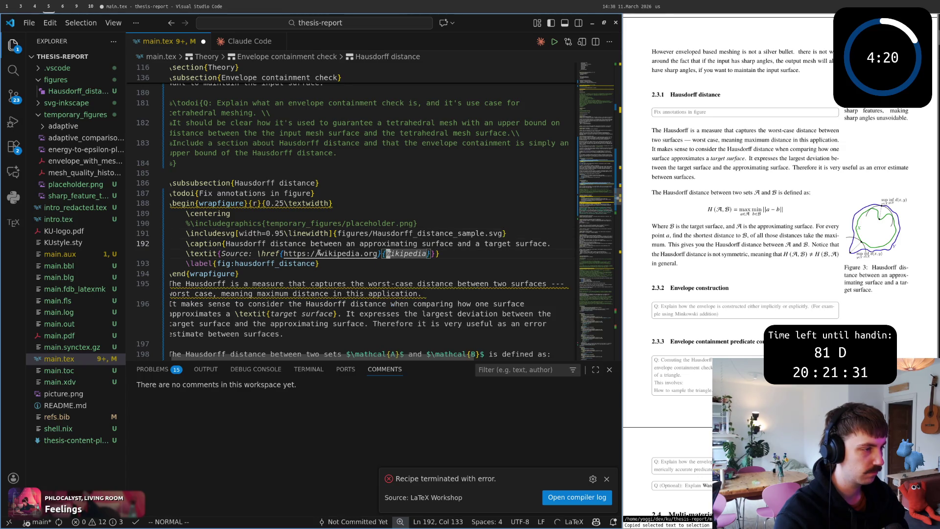
pyautogui.click(183, 522)
pyautogui.write(':w')
# - Save main.tex to rebuild the PDF, dismiss the compiler notification and switch to the Twitch dashboard
pyautogui.press('Return')
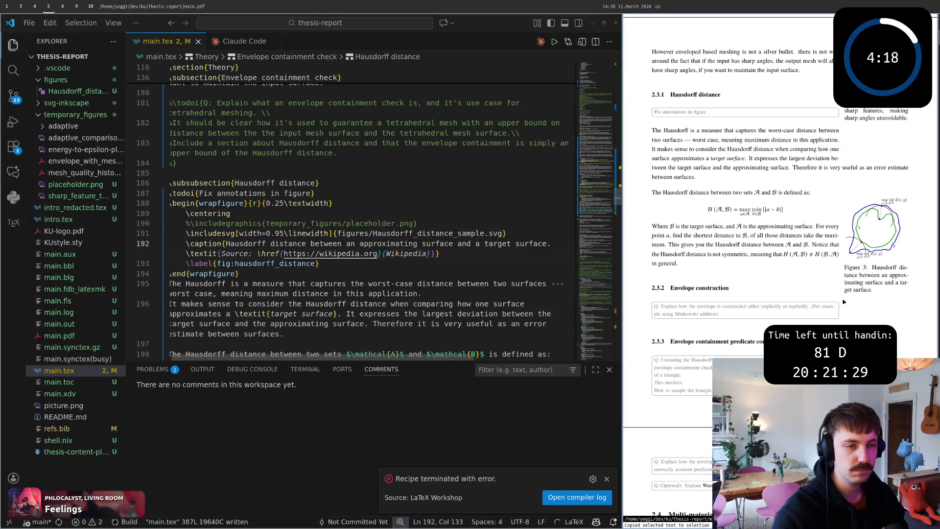
pyautogui.press('j')
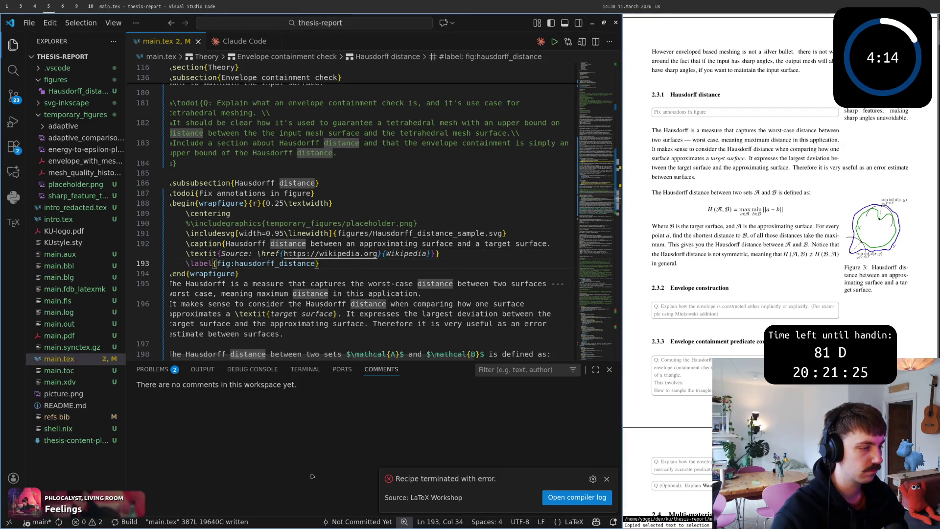
pyautogui.click(608, 479)
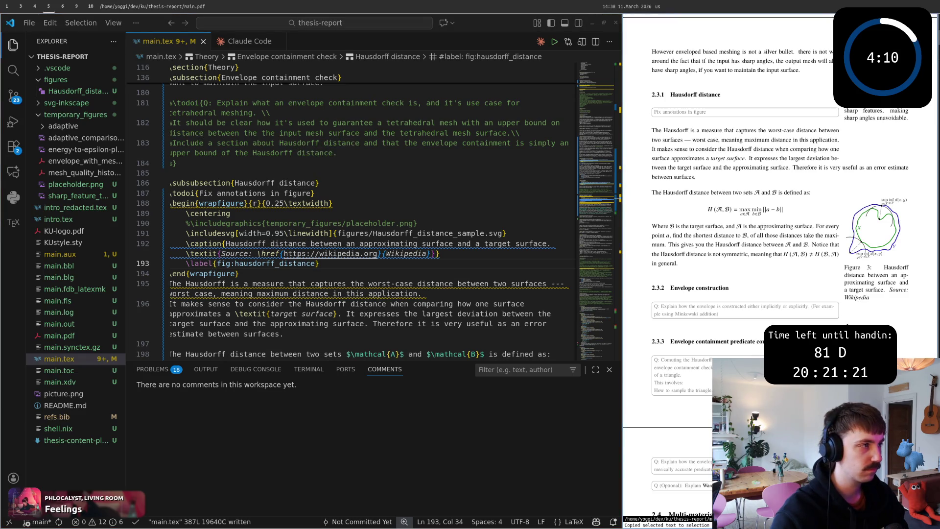
pyautogui.press('super+1')
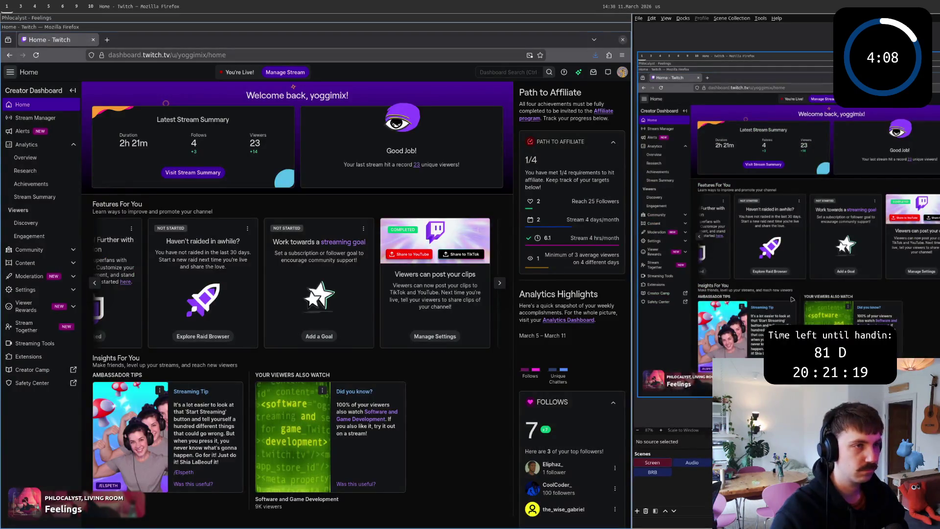
pyautogui.press('super+5')
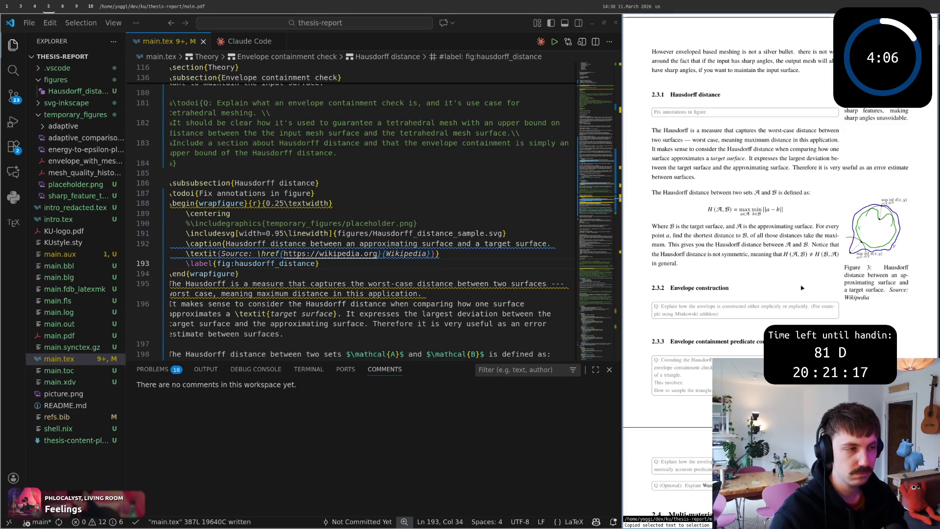
pyautogui.click(380, 254)
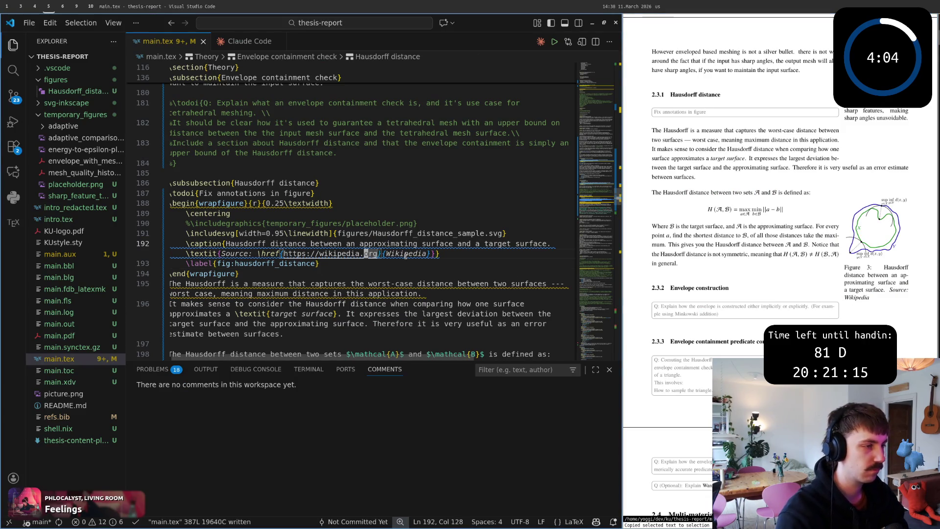
pyautogui.press('v')
pyautogui.press('e')
pyautogui.press('e')
pyautogui.press('e')
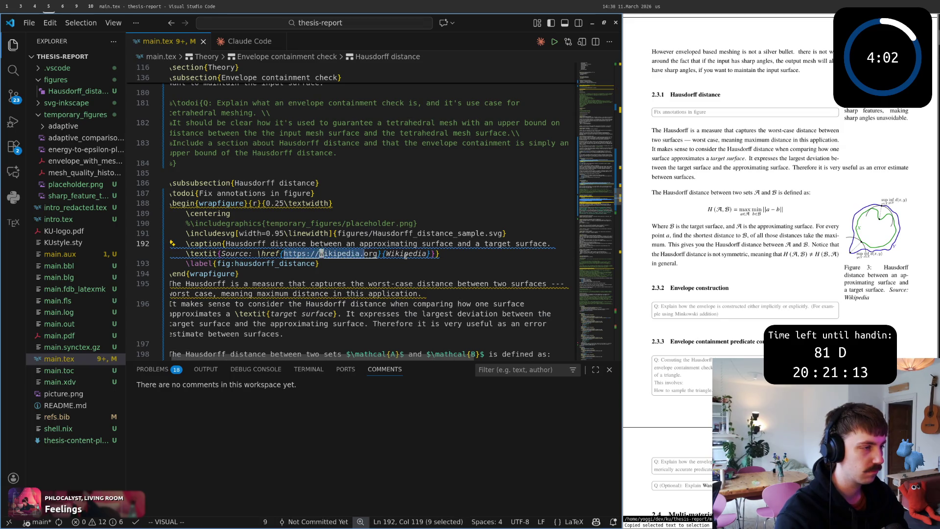
pyautogui.press('e')
pyautogui.press('e')
pyautogui.press('y')
pyautogui.press('super+4')
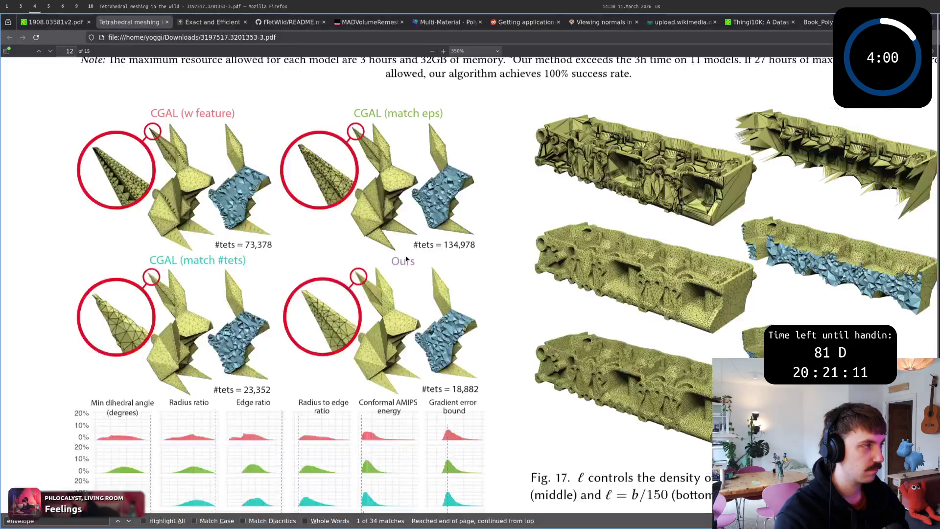
# - Load the pasted wikipedia.org address in a new Firefox tab to confirm it, then return to the editor
pyautogui.hotkey('ctrl', 't')
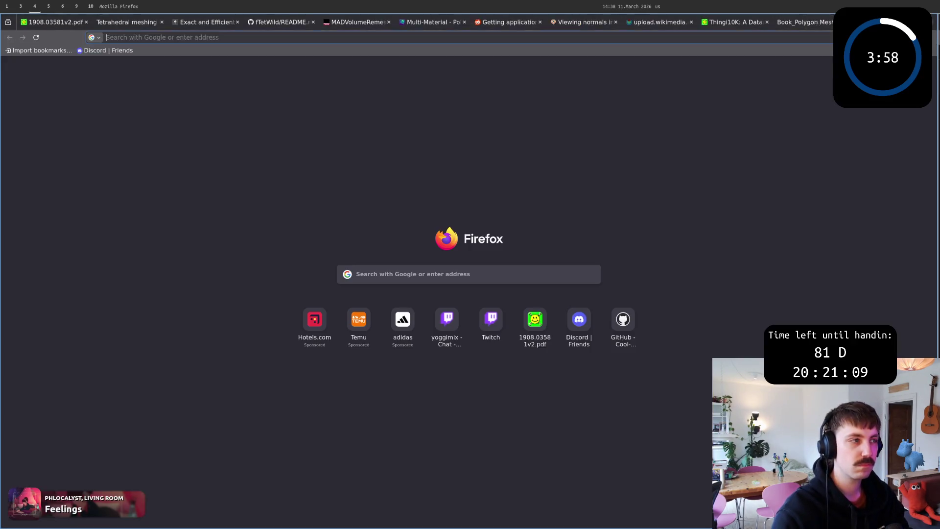
pyautogui.write('https://wikipedia.org')
pyautogui.press('Return')
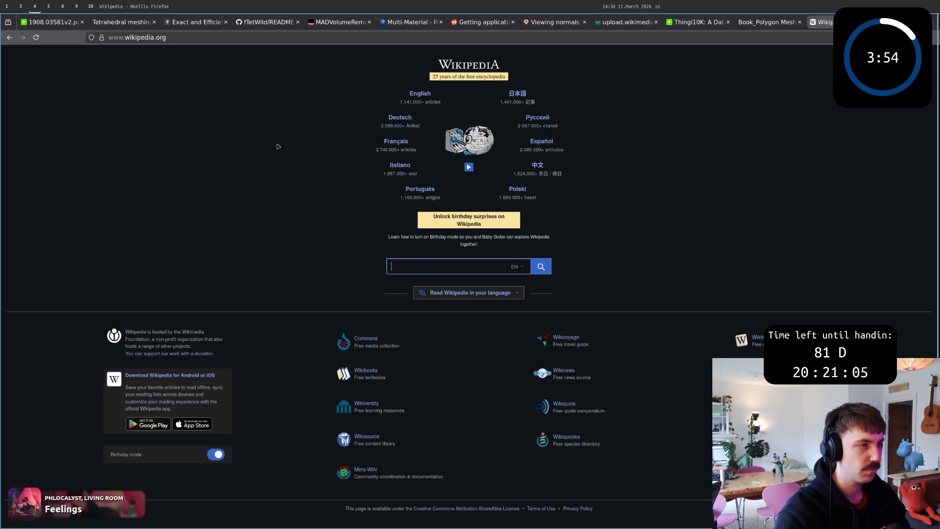
pyautogui.click(468, 167)
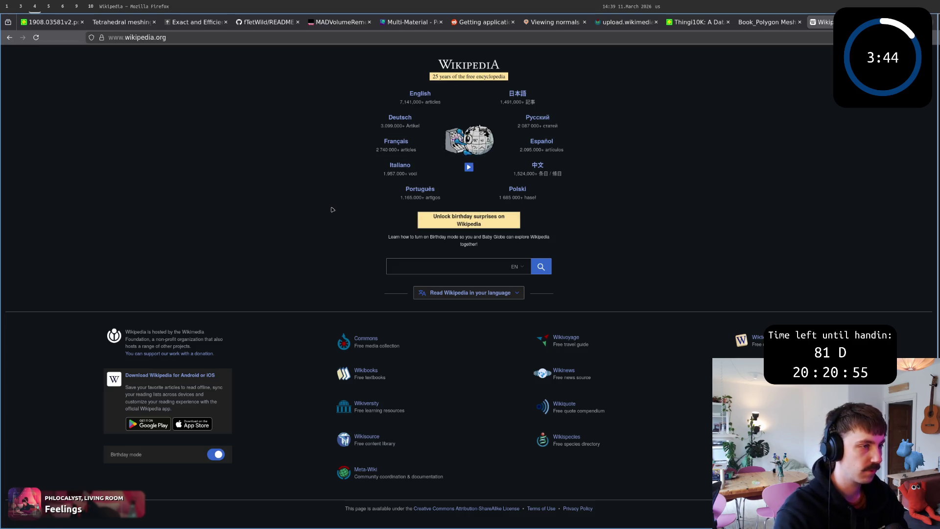
pyautogui.press('super+5')
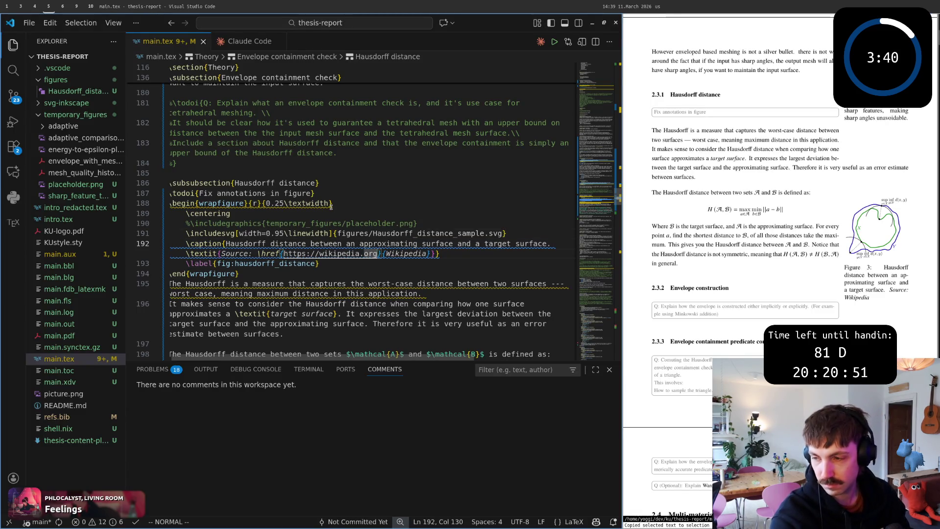
pyautogui.press('k')
pyautogui.write('j')
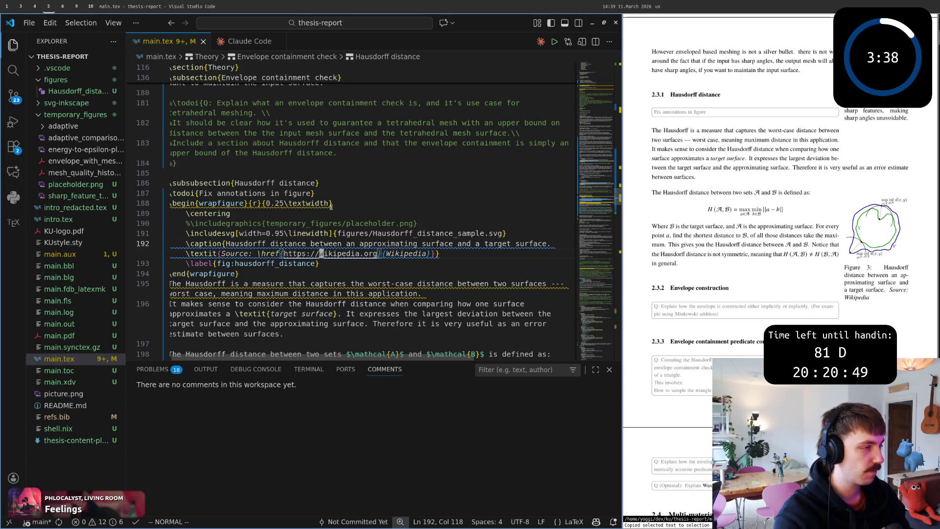
pyautogui.write('www.')
pyautogui.press('Escape')
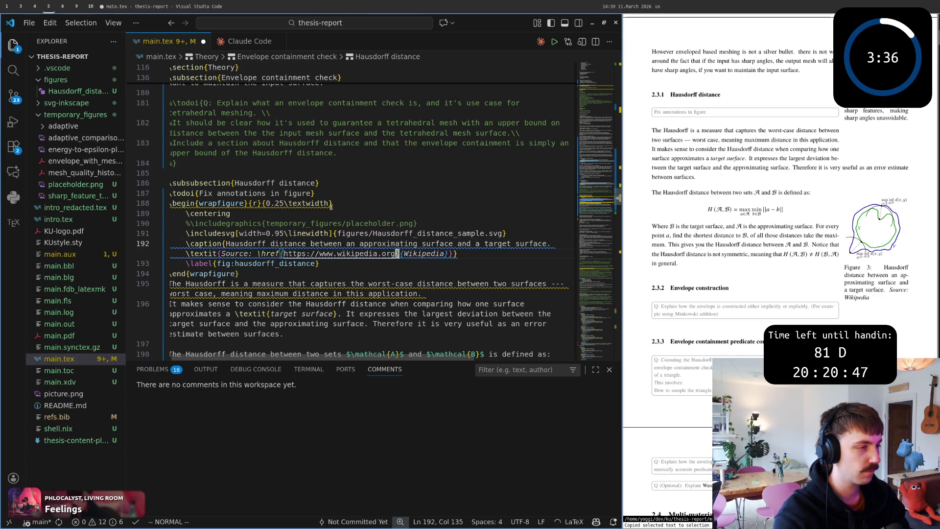
pyautogui.write('l')
pyautogui.write('.org')
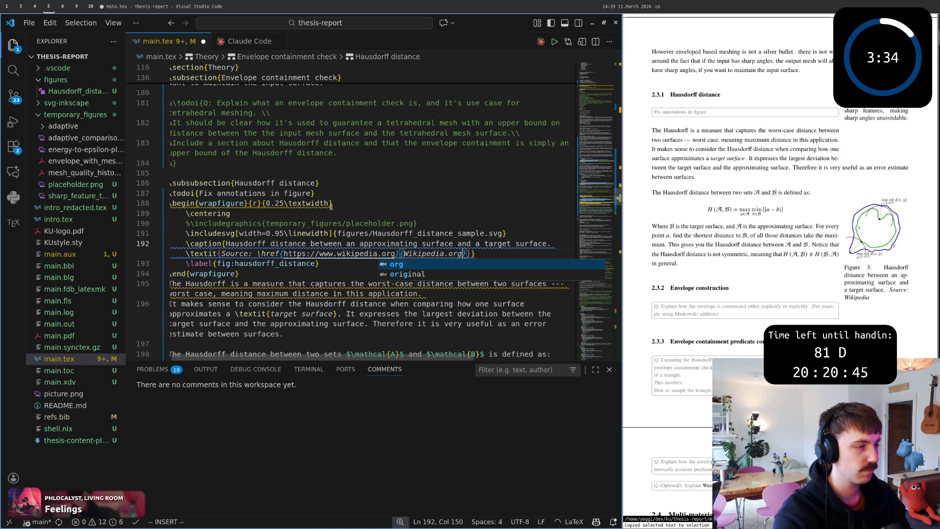
pyautogui.press('Escape')
pyautogui.write(':w')
pyautogui.press('Return')
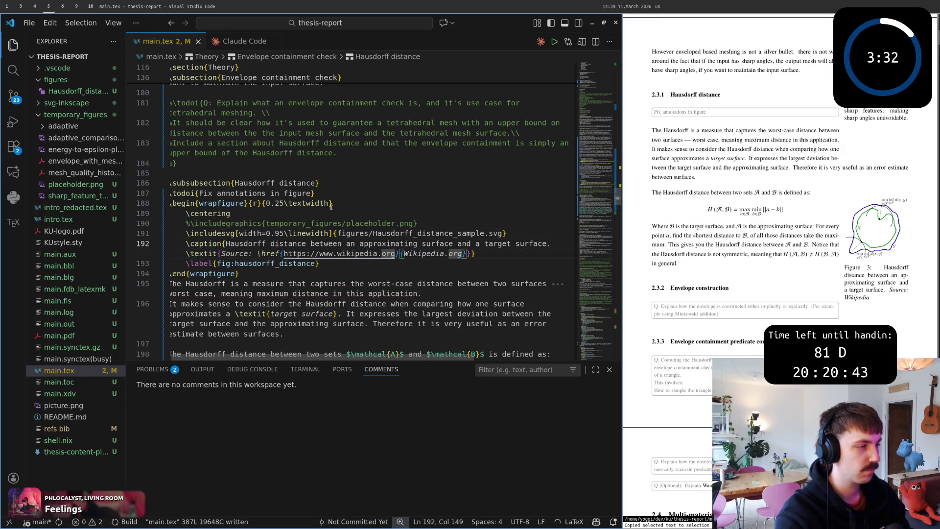
pyautogui.scroll(3, 879, 169)
pyautogui.scroll(5, 779, 265)
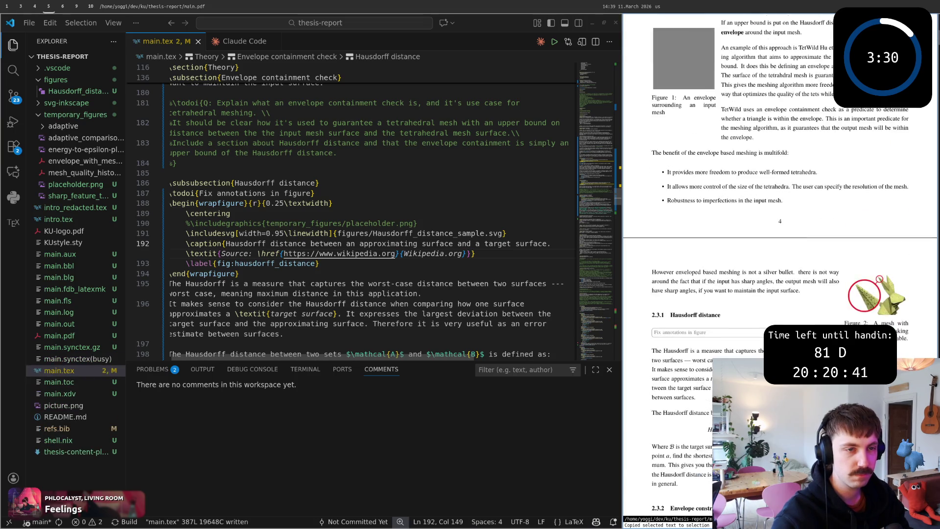
pyautogui.scroll(-3, 874, 308)
pyautogui.scroll(-3, 874, 308)
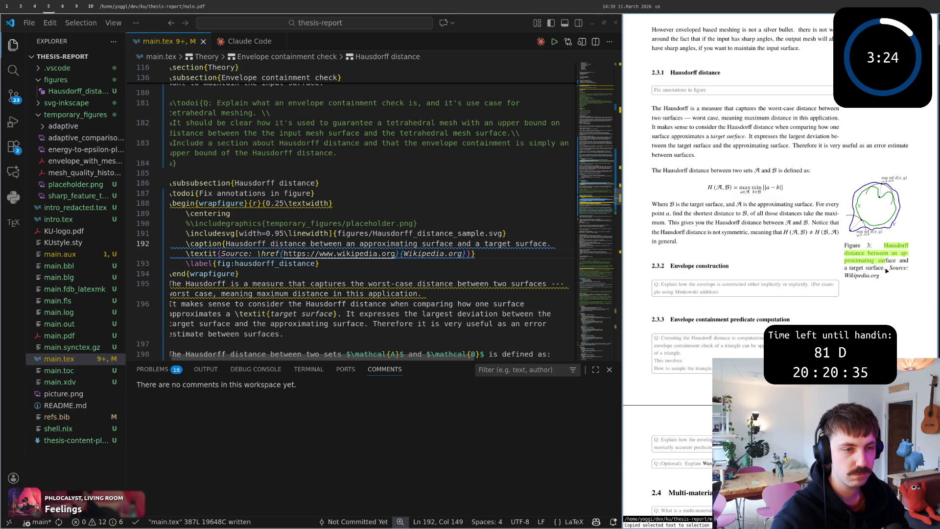
pyautogui.moveTo(892, 252); pyautogui.dragTo(894, 288)
pyautogui.scroll(-2, 889, 284)
pyautogui.scroll(-2, 889, 284)
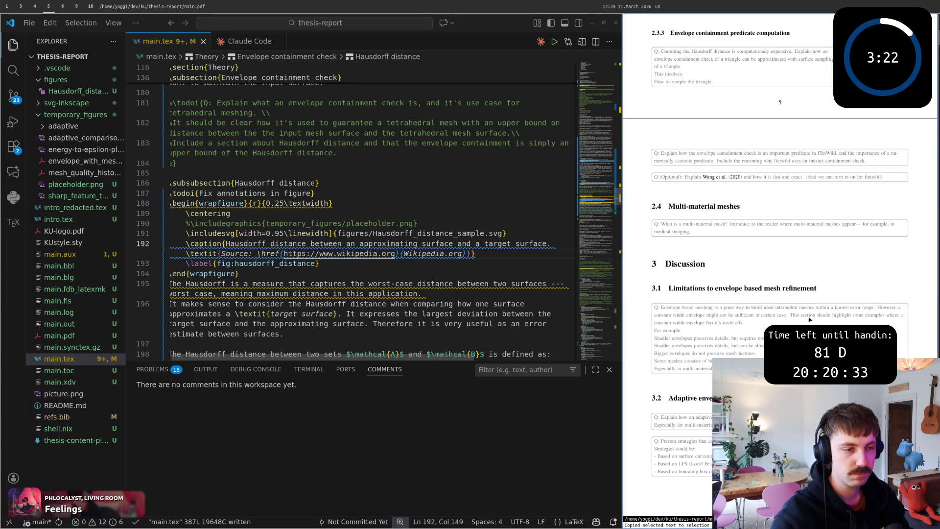
pyautogui.scroll(-2, 889, 284)
pyautogui.scroll(-2, 888, 284)
pyautogui.scroll(2, 889, 284)
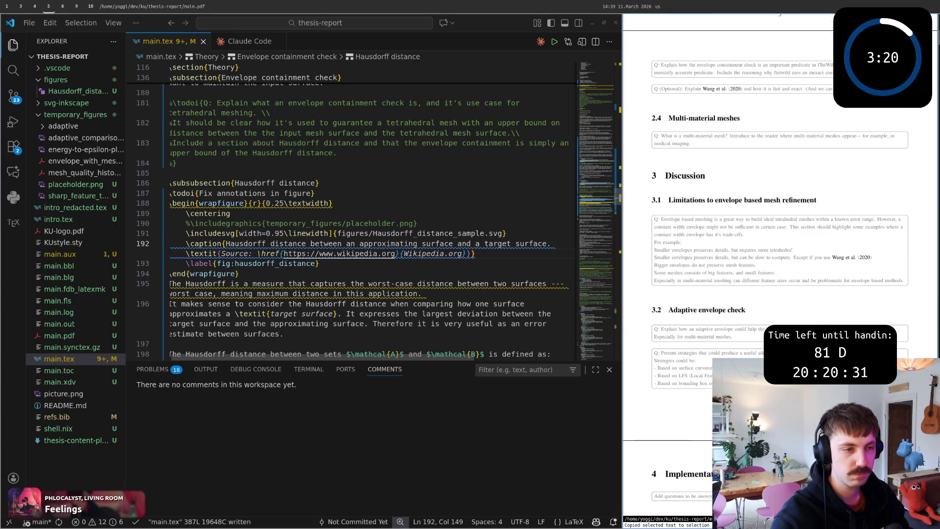
pyautogui.scroll(2, 889, 285)
pyautogui.scroll(2, 889, 284)
pyautogui.scroll(2, 890, 284)
pyautogui.scroll(2, 889, 284)
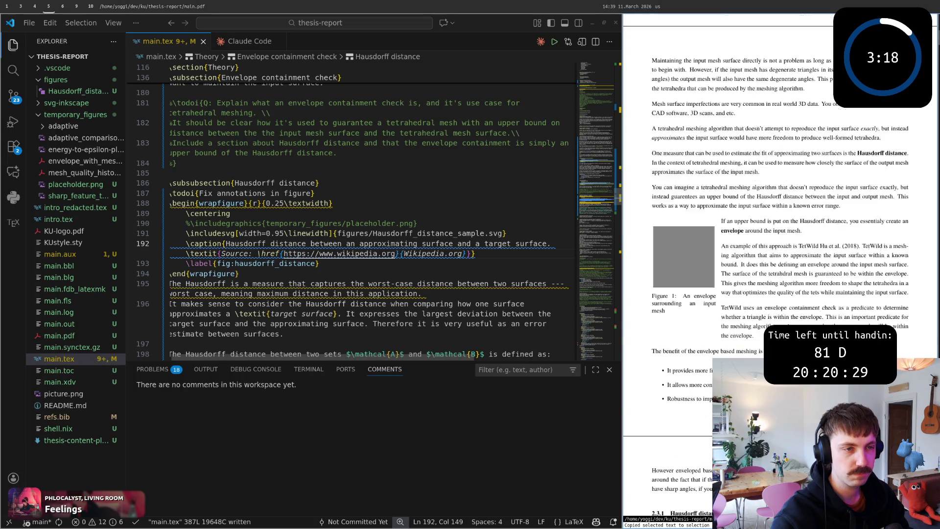
pyautogui.scroll(2, 889, 285)
pyautogui.scroll(2, 890, 284)
pyautogui.scroll(2, 780, 268)
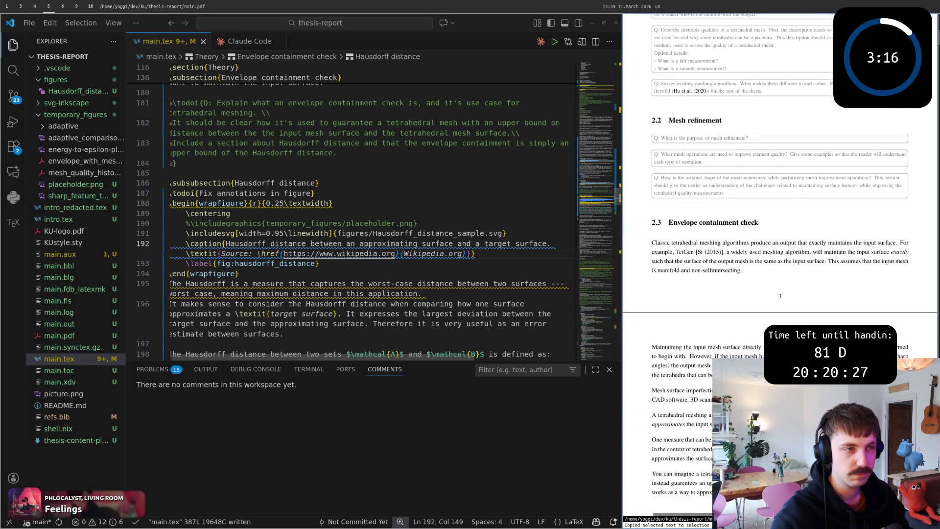
pyautogui.scroll(2, 780, 268)
pyautogui.scroll(2, 780, 267)
pyautogui.scroll(2, 780, 267)
pyautogui.scroll(2, 780, 267)
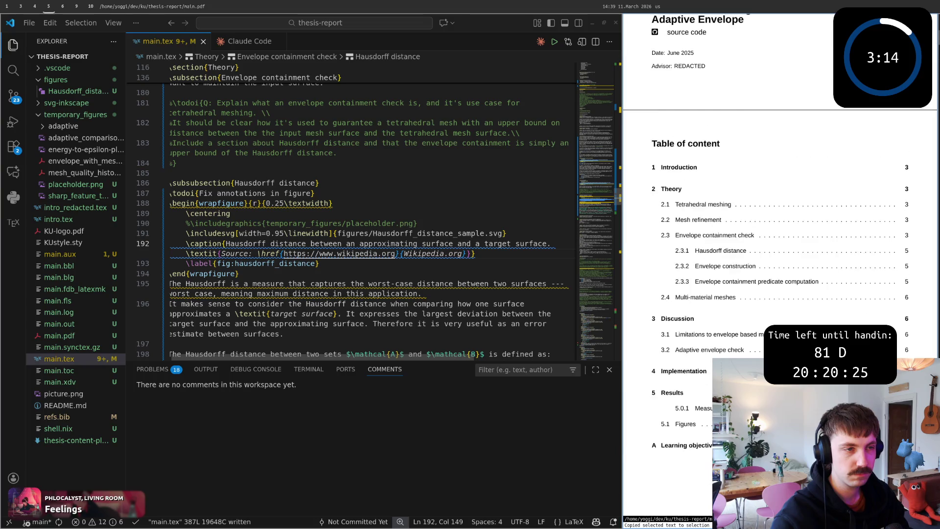
pyautogui.scroll(3, 779, 267)
pyautogui.scroll(2, 779, 268)
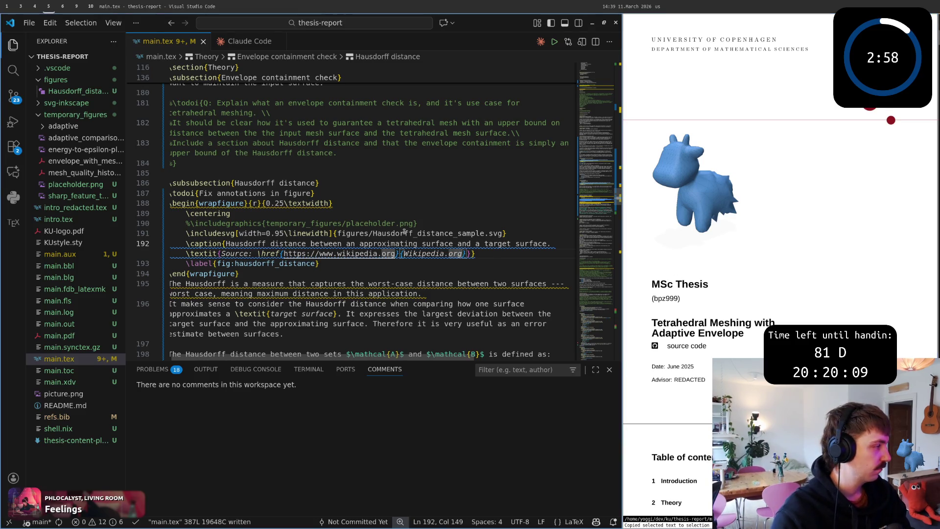
# - Insert a blank line between the Hausdorff figure and the definition paragraph, then save and rebuild
pyautogui.click(379, 202)
pyautogui.press('j')
pyautogui.click(397, 224)
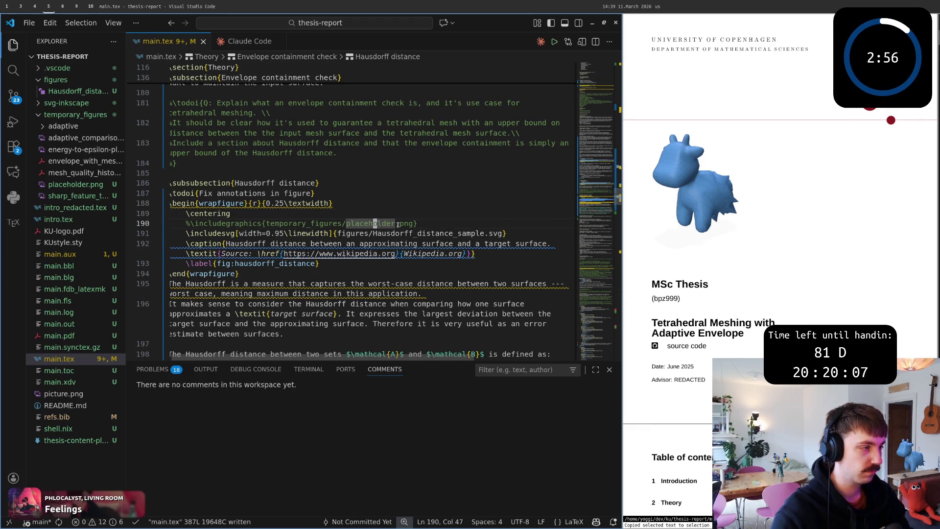
pyautogui.scroll(-1, 397, 225)
pyautogui.scroll(-1, 398, 224)
pyautogui.click(392, 216)
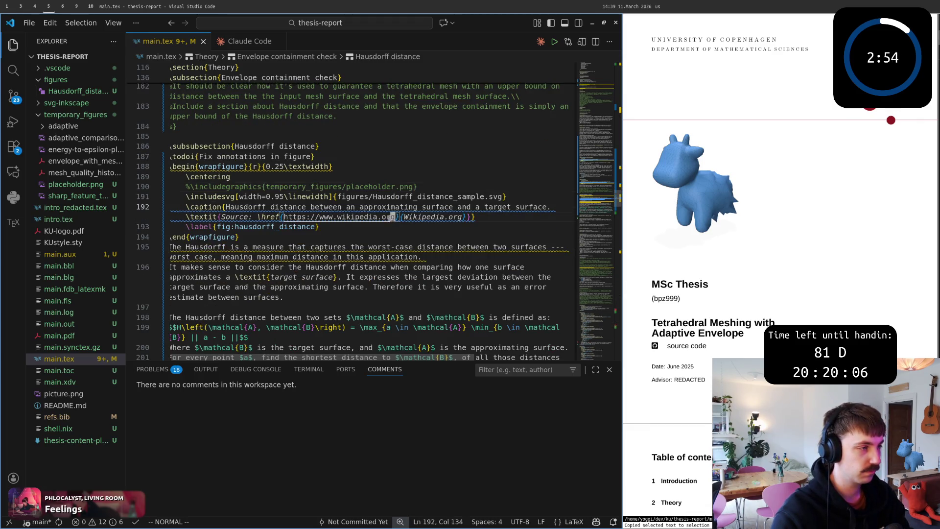
pyautogui.click(330, 208)
pyautogui.scroll(-2, 329, 208)
pyautogui.click(291, 260)
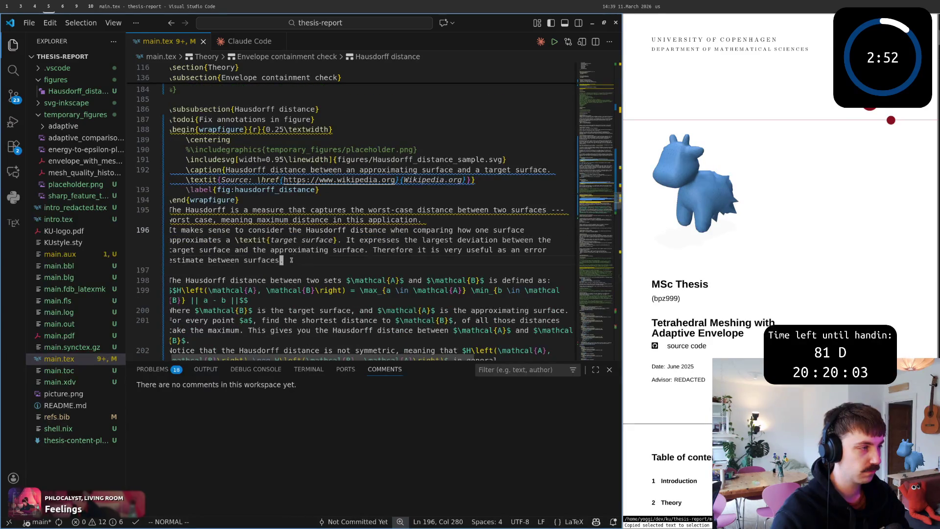
pyautogui.click(277, 220)
pyautogui.moveTo(251, 219)
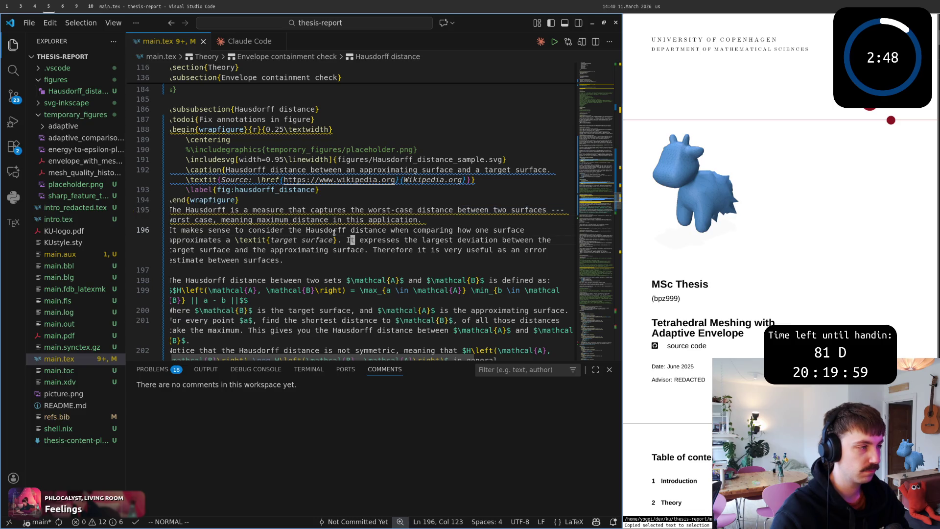
pyautogui.press('0')
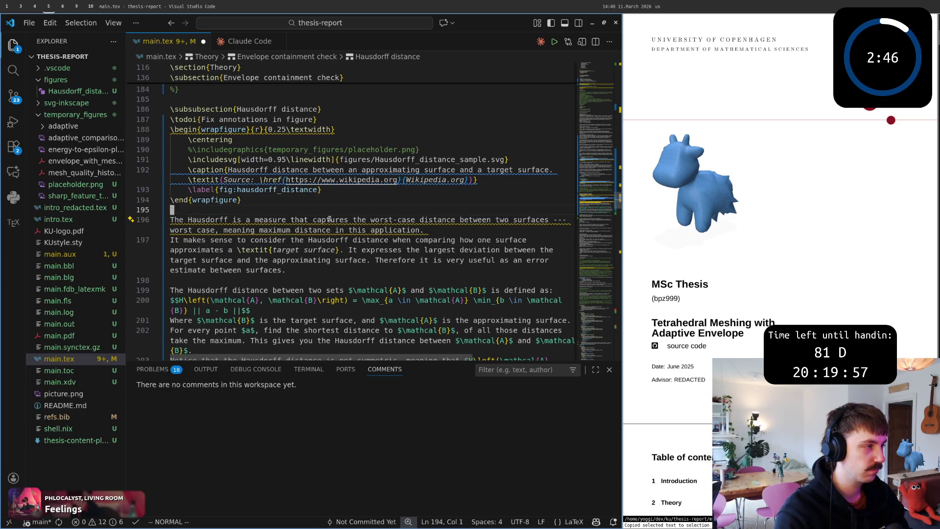
pyautogui.hotkey('shift', 'o')
pyautogui.press('Escape')
pyautogui.write(':w')
pyautogui.press('Return')
pyautogui.scroll(1, 329, 219)
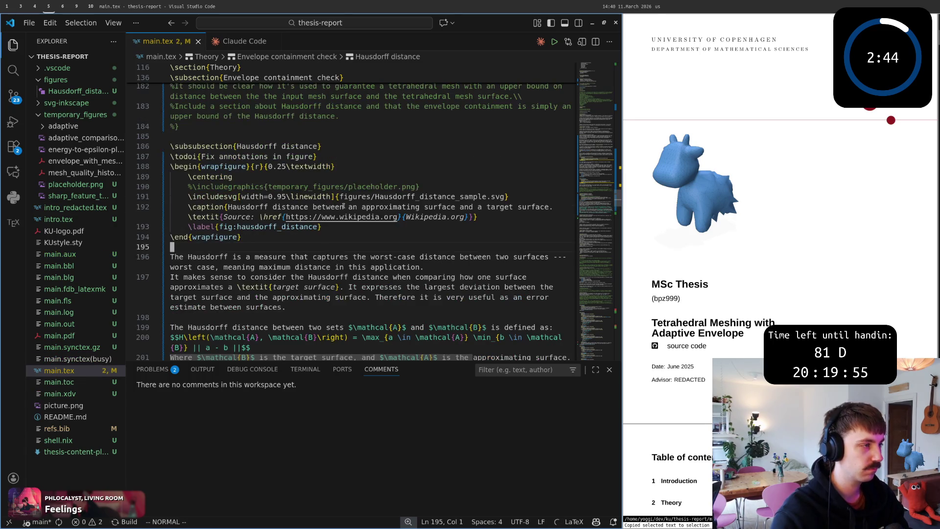
pyautogui.scroll(-2, 698, 278)
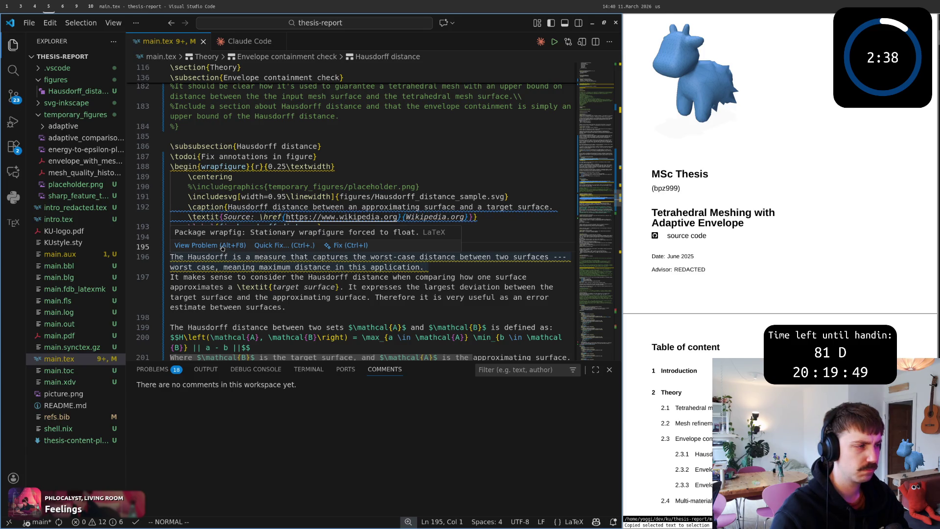
# - Inspect the wrapfigure float warning in its peek view and close it
pyautogui.click(222, 245)
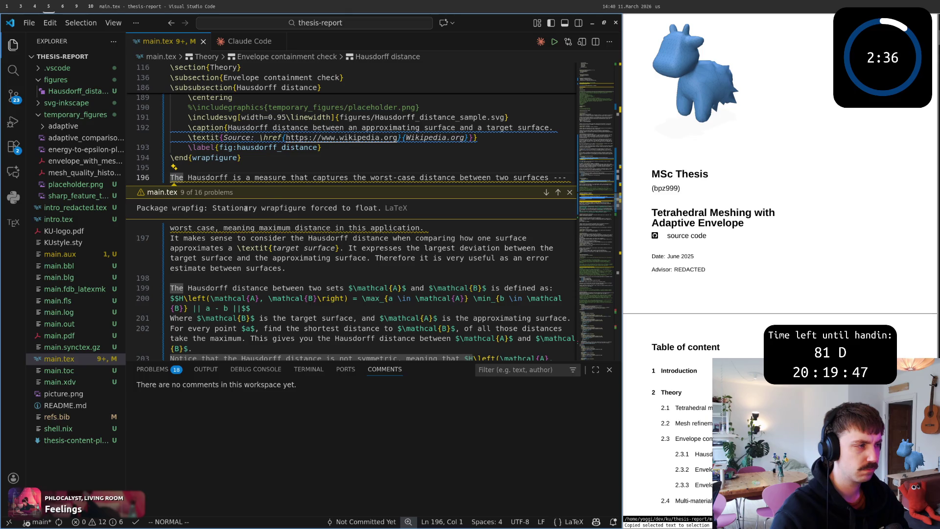
pyautogui.moveTo(237, 208); pyautogui.dragTo(350, 209)
pyautogui.click(478, 237)
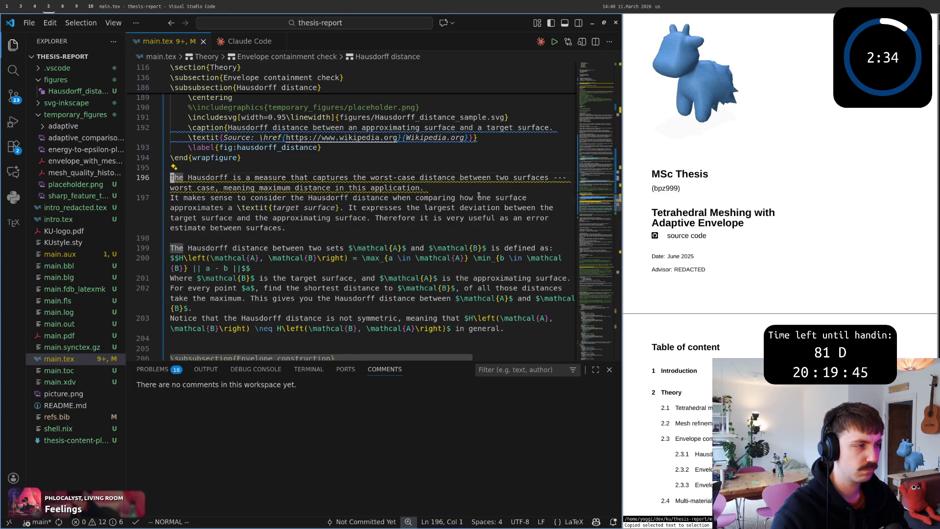
pyautogui.scroll(-10, 792, 271)
pyautogui.scroll(-5, 791, 272)
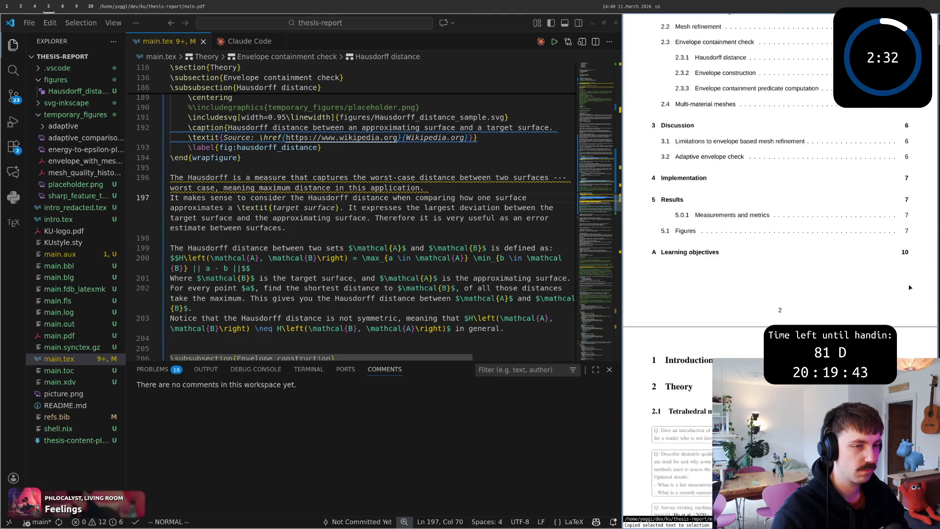
pyautogui.scroll(-3, 918, 279)
pyautogui.scroll(-3, 903, 282)
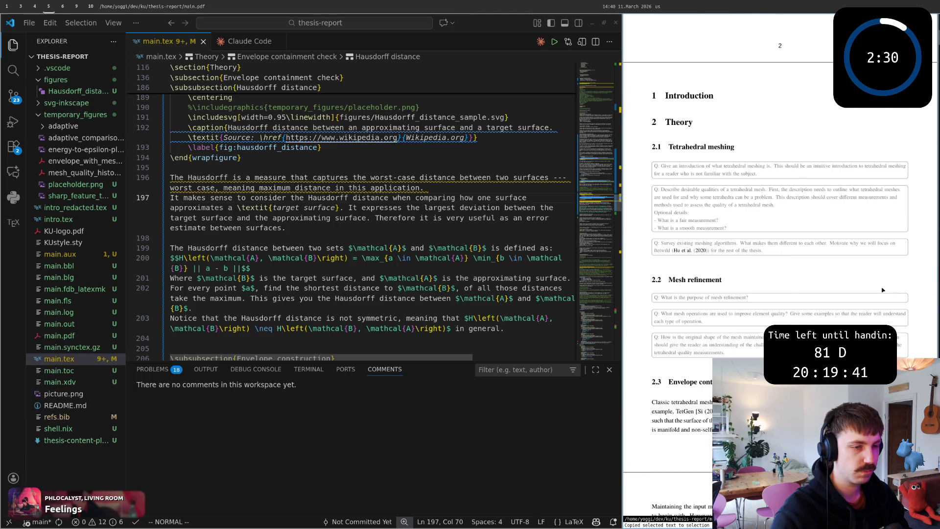
pyautogui.scroll(-10, 889, 286)
pyautogui.scroll(-3, 882, 289)
pyautogui.scroll(-5, 882, 289)
pyautogui.scroll(-5, 879, 285)
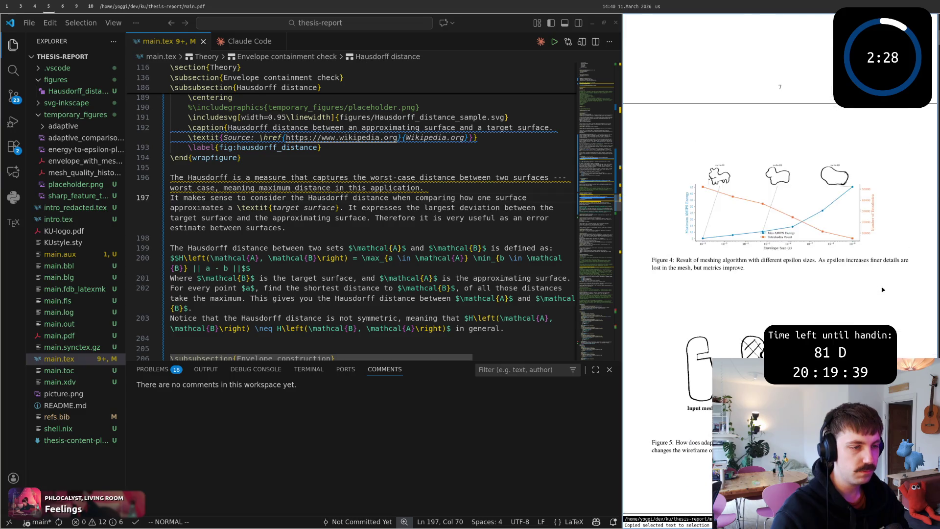
pyautogui.scroll(-5, 876, 278)
pyautogui.scroll(-5, 871, 273)
pyautogui.scroll(-2, 871, 273)
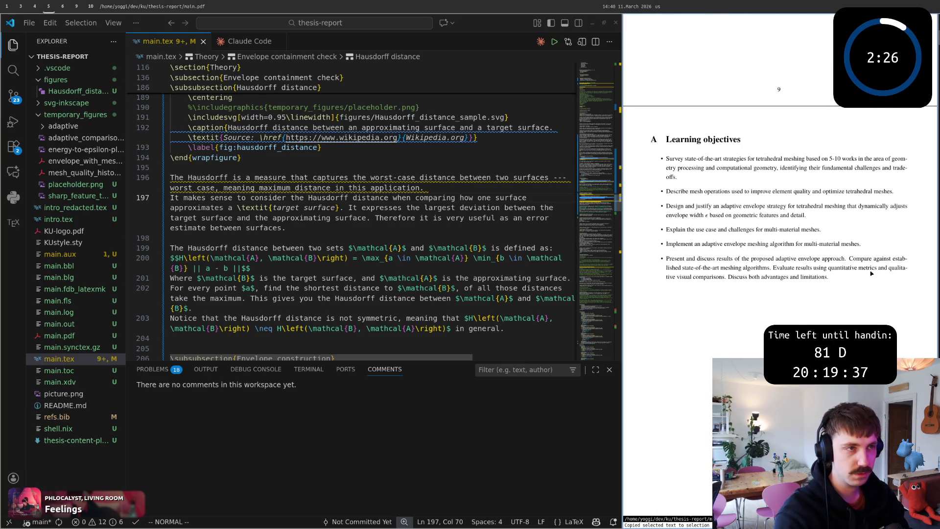
pyautogui.scroll(3, 822, 279)
pyautogui.scroll(4, 764, 286)
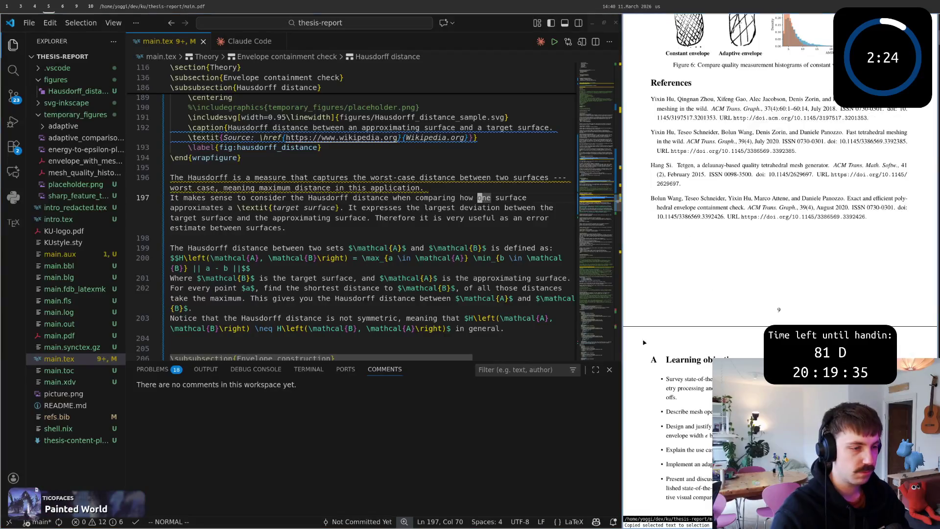
pyautogui.scroll(-3, 705, 293)
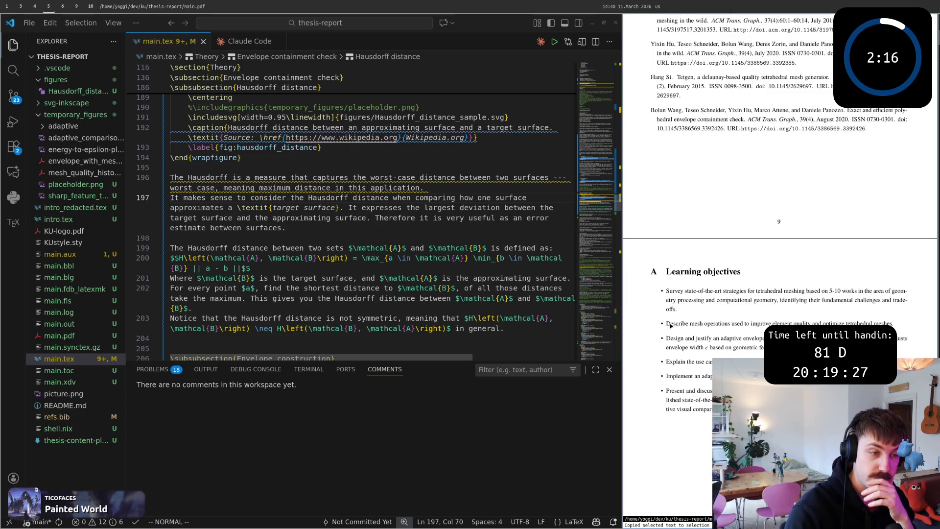
pyautogui.moveTo(675, 337); pyautogui.dragTo(762, 346)
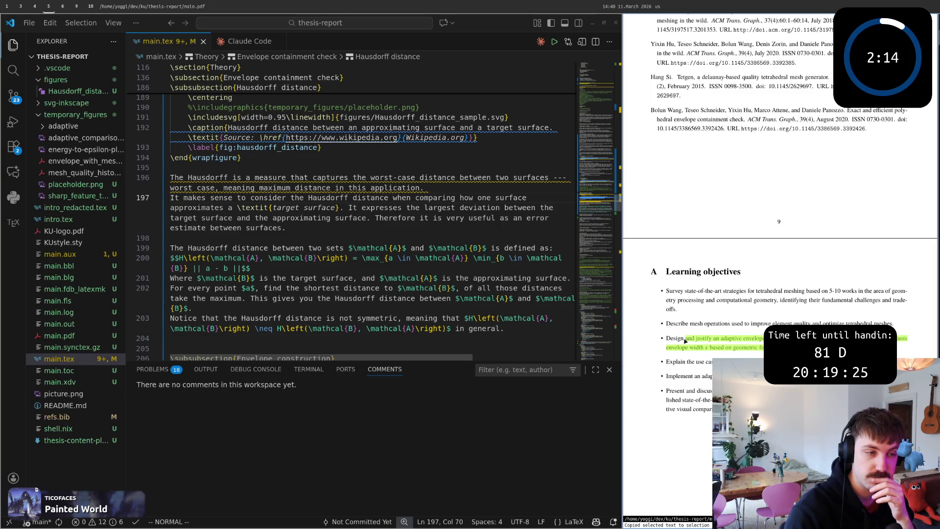
pyautogui.moveTo(665, 363); pyautogui.dragTo(734, 362)
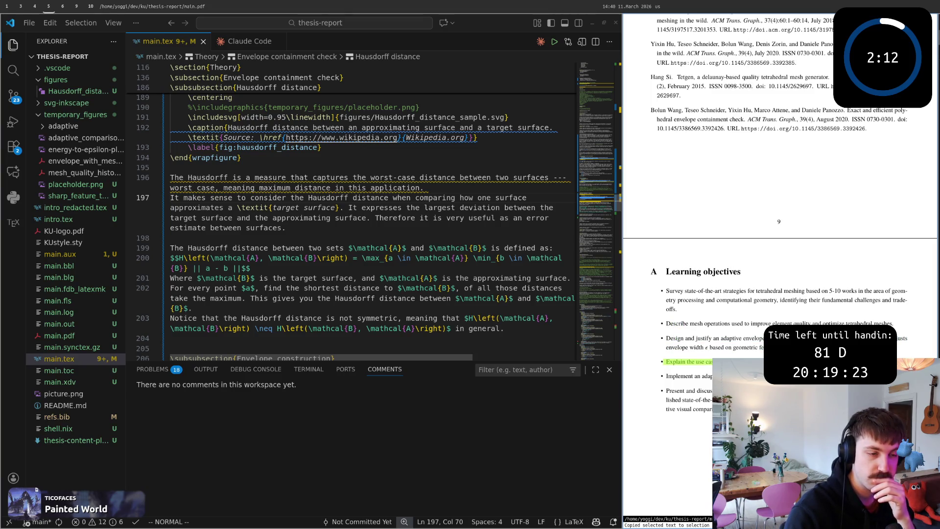
pyautogui.moveTo(681, 310)
pyautogui.mouseDown()
pyautogui.moveTo(676, 300)
pyautogui.moveTo(679, 307)
pyautogui.mouseUp()
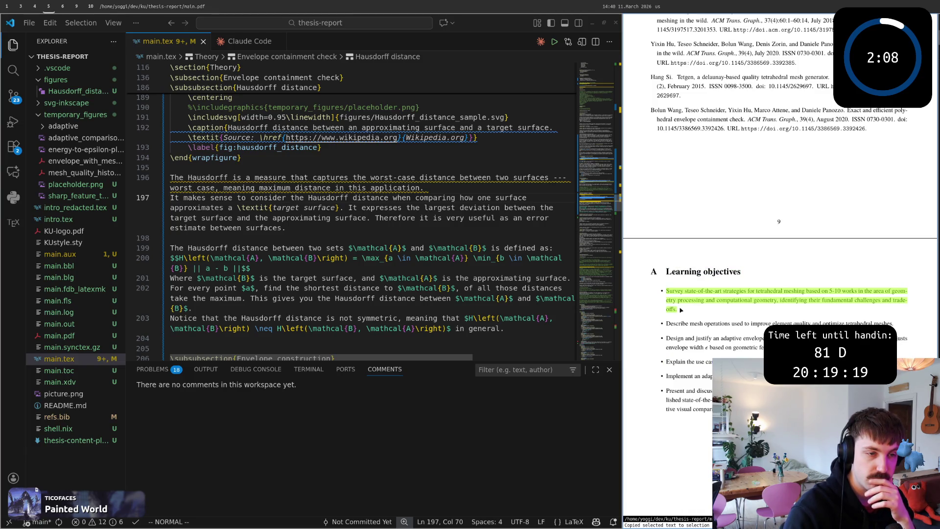
pyautogui.click(678, 311)
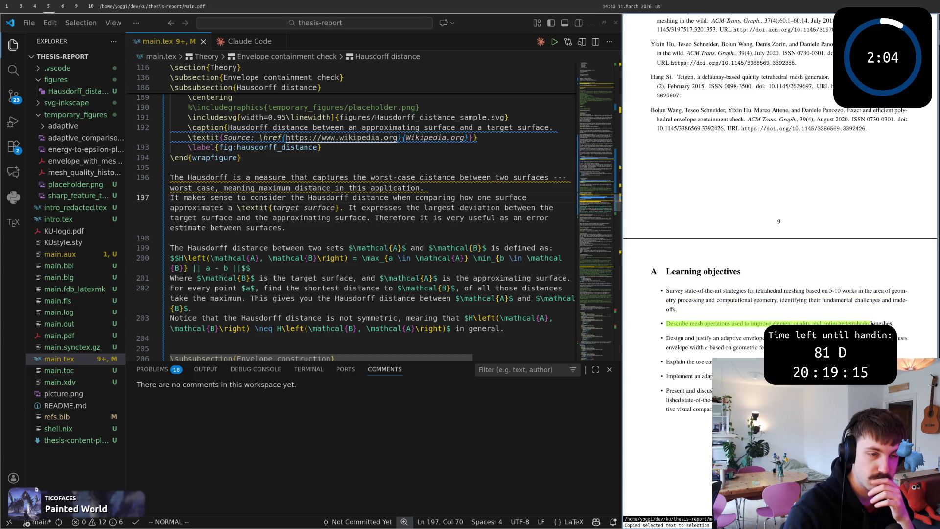
pyautogui.moveTo(668, 339); pyautogui.dragTo(727, 348)
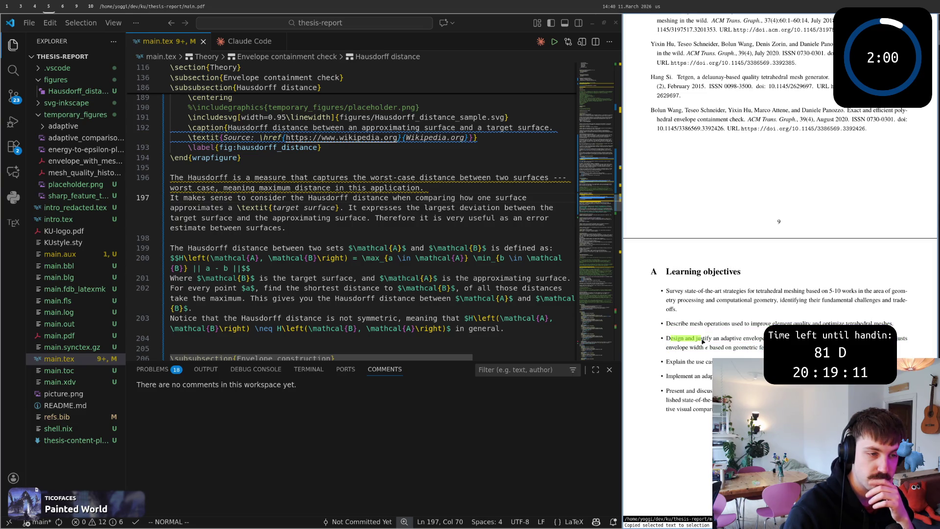
pyautogui.moveTo(666, 361); pyautogui.dragTo(688, 364)
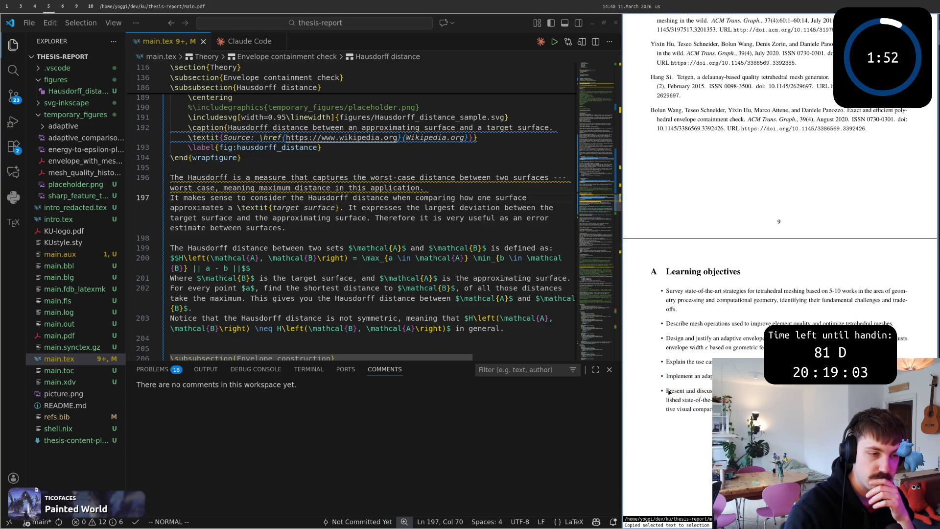
pyautogui.moveTo(712, 399); pyautogui.dragTo(666, 271)
pyautogui.press('Escape')
pyautogui.moveTo(665, 391); pyautogui.dragTo(680, 393)
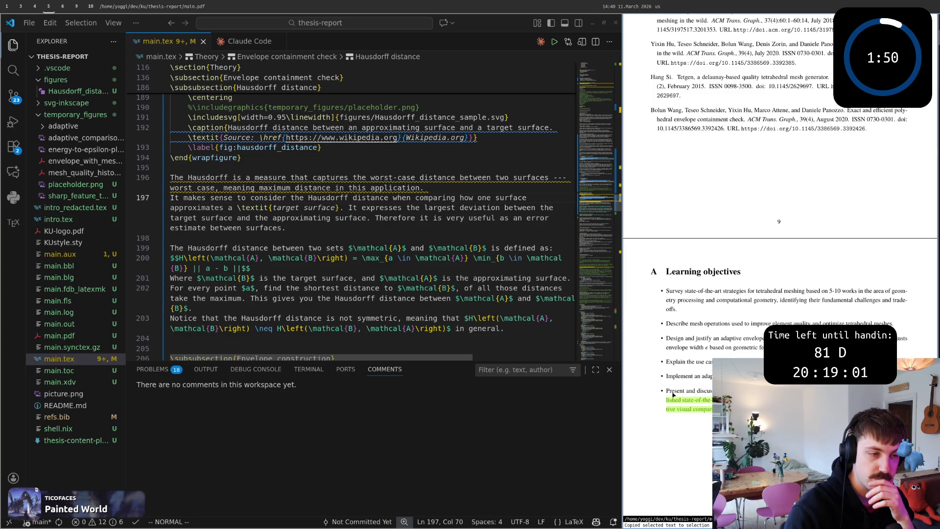
pyautogui.press('Escape')
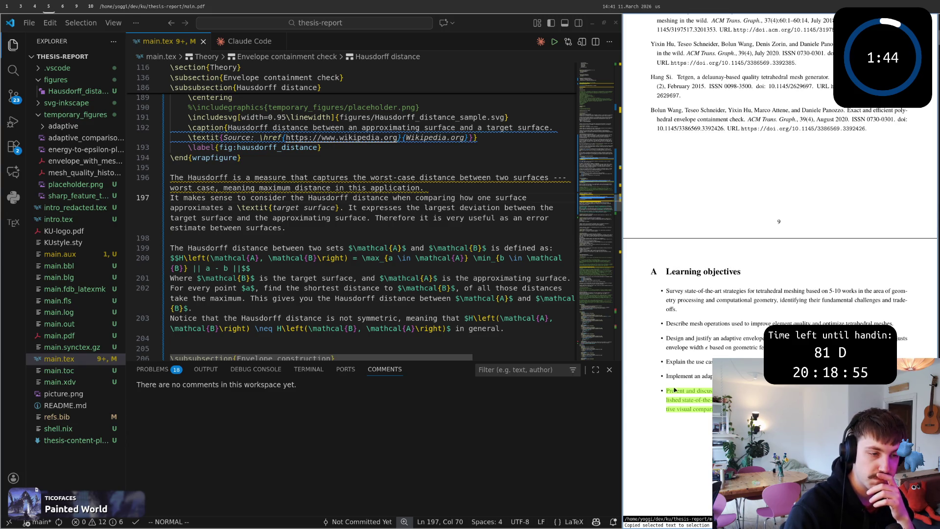
pyautogui.moveTo(674, 391); pyautogui.dragTo(716, 401)
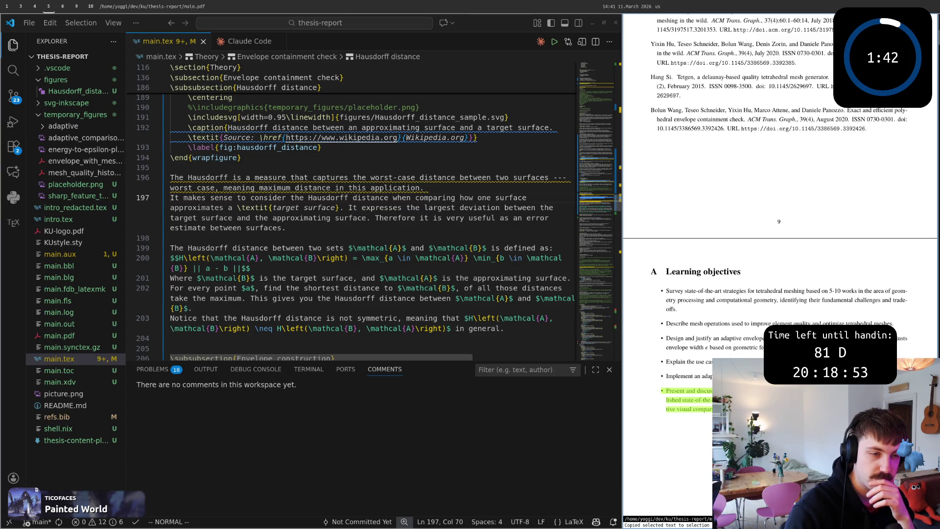
pyautogui.press('Escape')
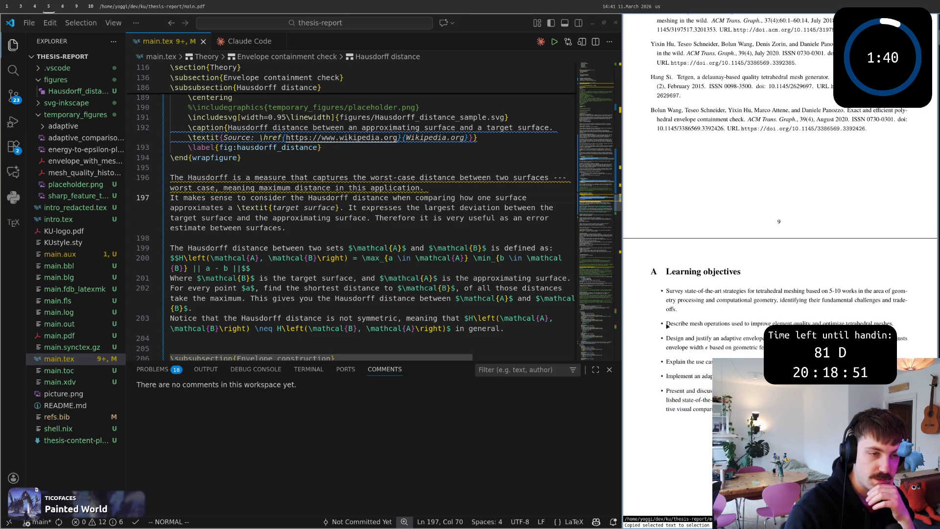
pyautogui.moveTo(666, 325); pyautogui.dragTo(762, 333)
pyautogui.scroll(3, 749, 336)
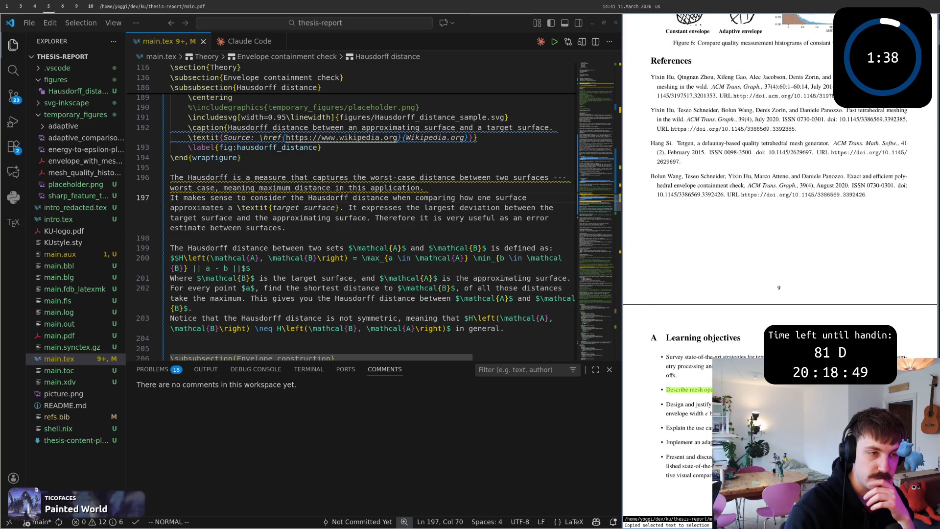
pyautogui.scroll(2, 667, 357)
pyautogui.scroll(2, 668, 356)
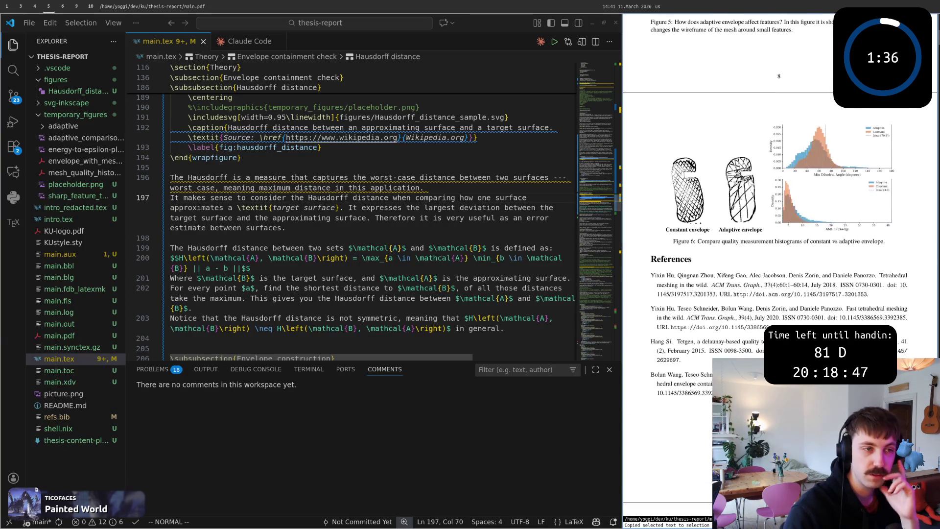
pyautogui.scroll(2, 667, 356)
pyautogui.scroll(2, 667, 357)
pyautogui.scroll(-2, 779, 265)
pyautogui.scroll(-5, 779, 265)
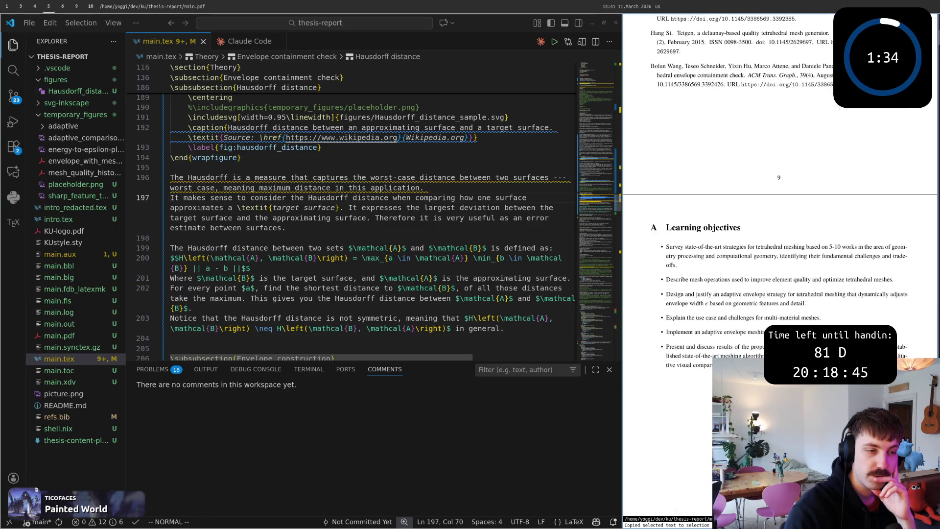
pyautogui.scroll(-2, 778, 265)
# - SyncTeX-jump from the PDF's Hausdorff definition paragraph to its source line 202 in main.tex
pyautogui.moveTo(661, 218)
pyautogui.mouseDown()
pyautogui.moveTo(674, 234)
pyautogui.moveTo(766, 210)
pyautogui.mouseUp()
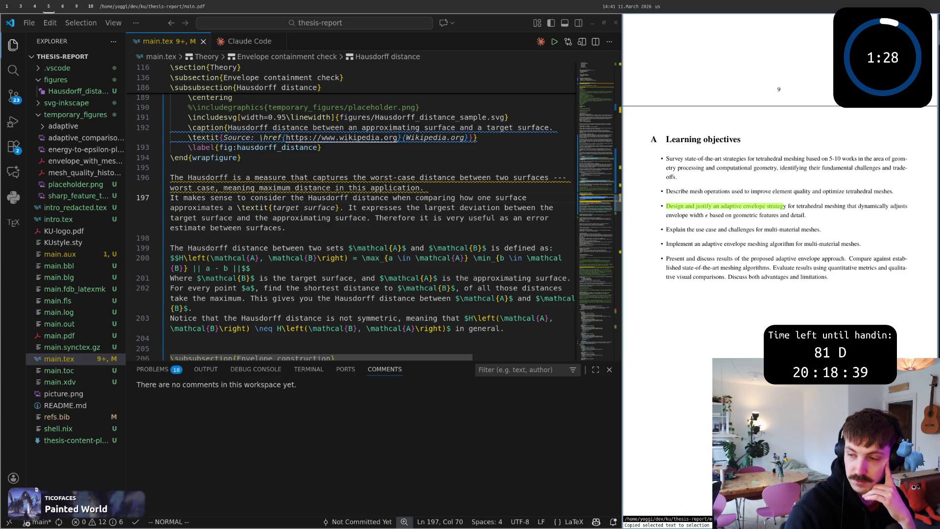
pyautogui.scroll(1, 778, 264)
pyautogui.scroll(2, 778, 265)
pyautogui.scroll(3, 779, 265)
pyautogui.scroll(4, 779, 264)
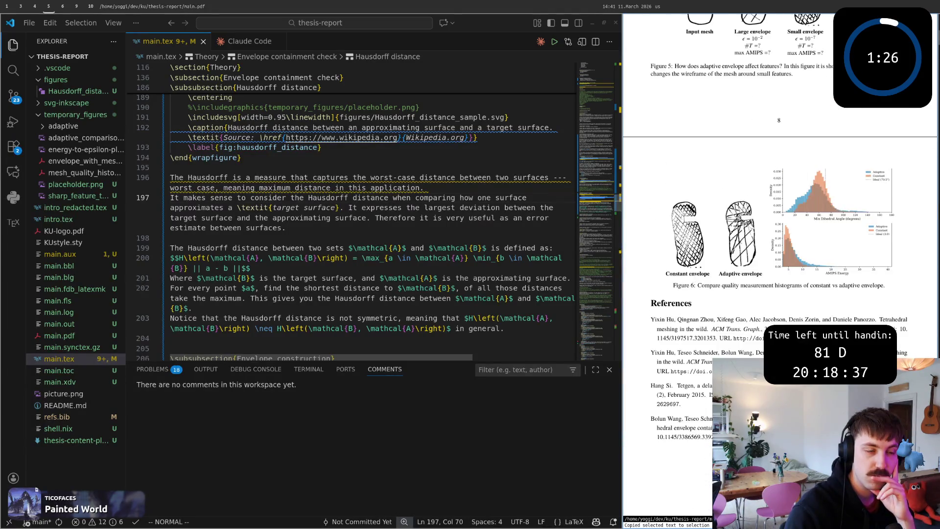
pyautogui.scroll(3, 779, 264)
pyautogui.scroll(2, 778, 265)
pyautogui.scroll(3, 779, 264)
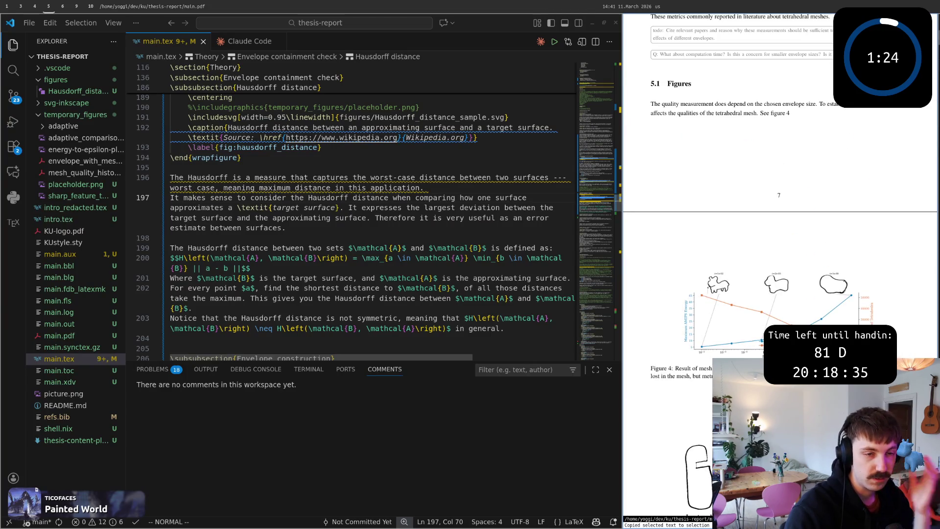
pyautogui.scroll(1, 778, 265)
pyautogui.scroll(4, 779, 264)
pyautogui.scroll(2, 778, 264)
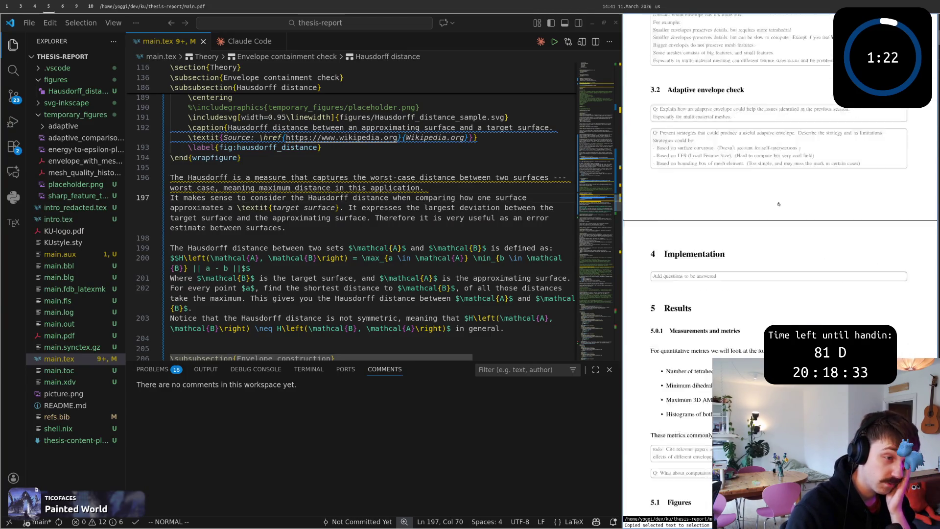
pyautogui.scroll(3, 778, 264)
pyautogui.scroll(3, 779, 265)
pyautogui.scroll(3, 779, 265)
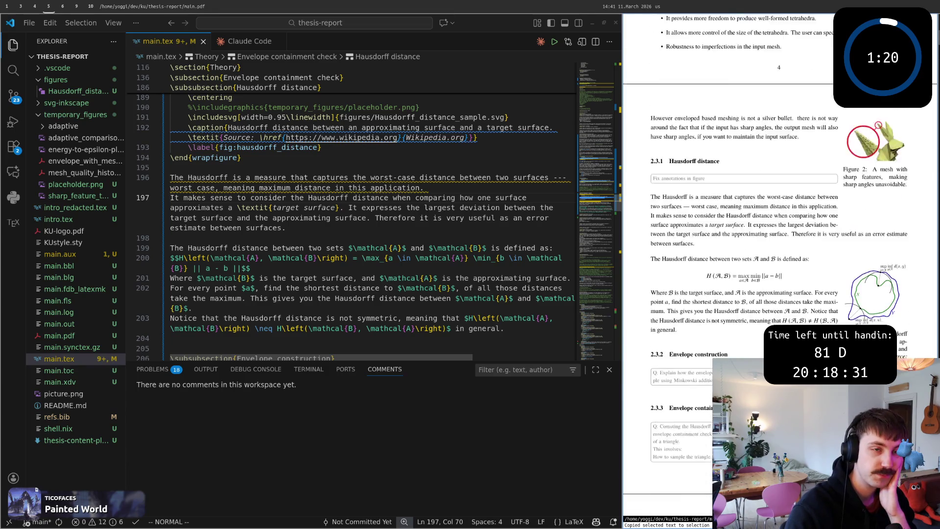
pyautogui.scroll(3, 778, 265)
pyautogui.scroll(3, 779, 264)
pyautogui.scroll(3, 779, 264)
pyautogui.scroll(3, 778, 265)
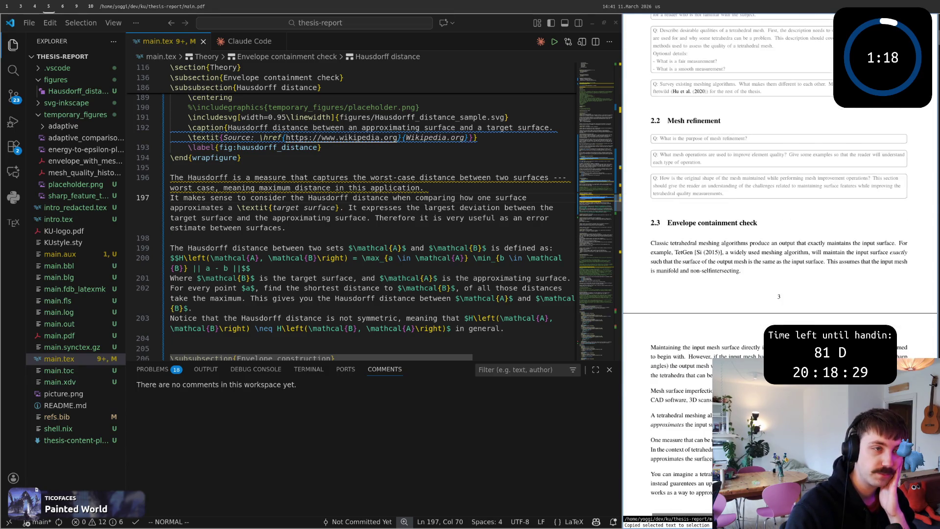
pyautogui.scroll(3, 778, 265)
pyautogui.scroll(3, 778, 264)
pyautogui.scroll(3, 779, 264)
pyautogui.scroll(3, 779, 264)
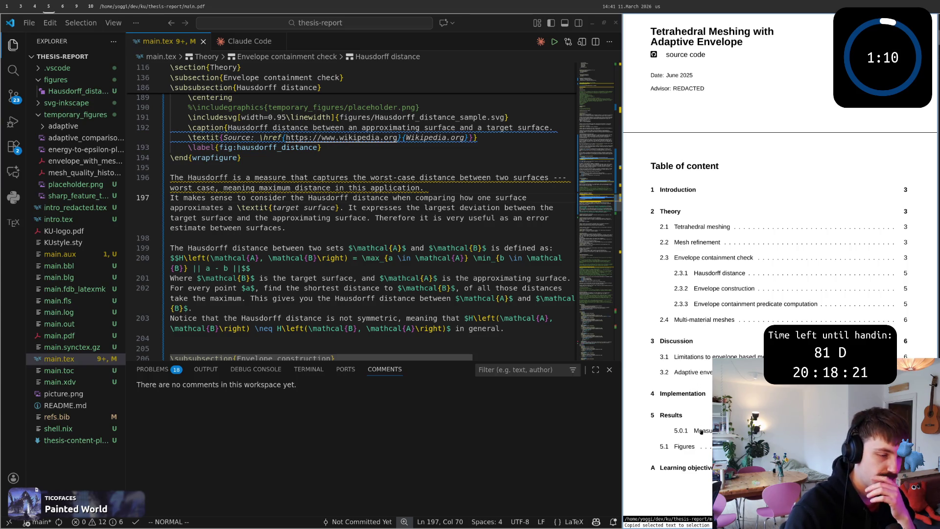
pyautogui.scroll(-2, 695, 383)
pyautogui.scroll(-2, 703, 432)
pyautogui.scroll(-3, 703, 432)
pyautogui.scroll(-3, 703, 432)
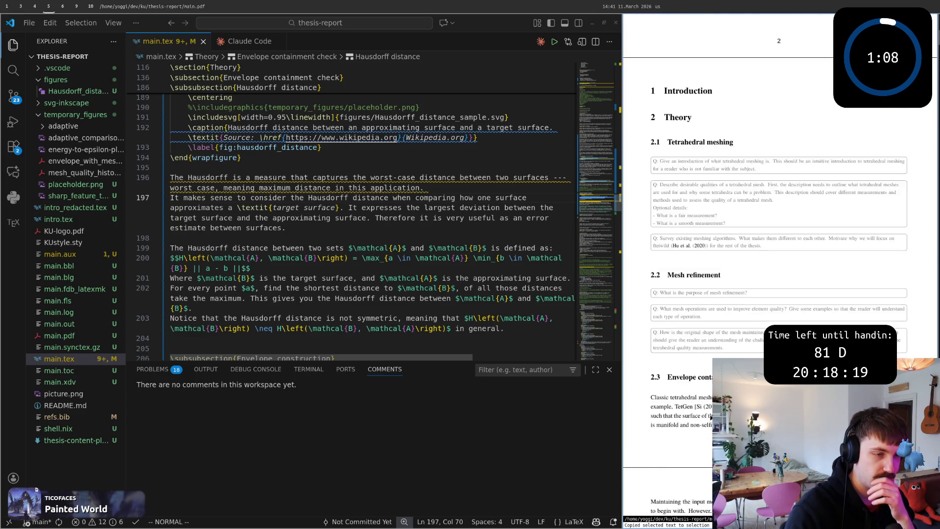
pyautogui.scroll(-3, 705, 426)
pyautogui.scroll(-3, 710, 415)
pyautogui.scroll(-3, 711, 416)
pyautogui.scroll(-3, 711, 416)
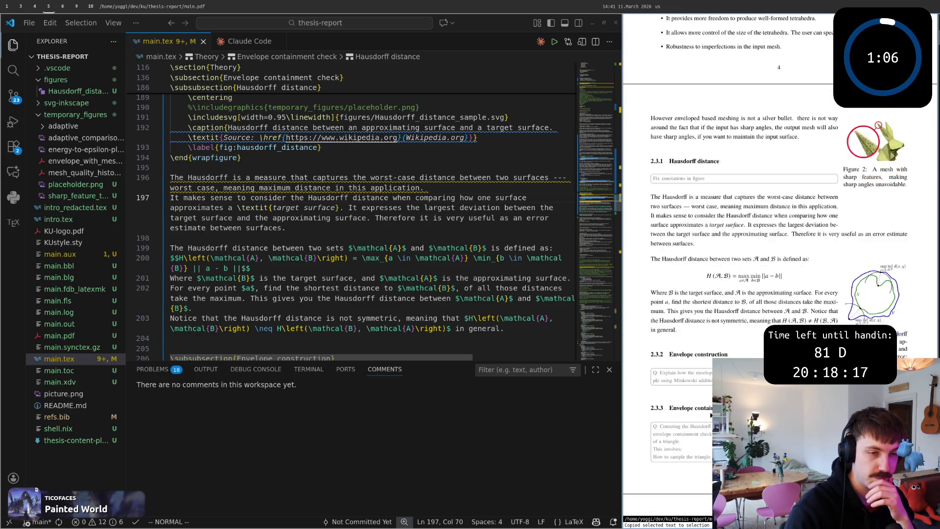
pyautogui.scroll(-3, 710, 415)
pyautogui.scroll(-2, 711, 416)
pyautogui.scroll(3, 742, 272)
pyautogui.scroll(3, 741, 272)
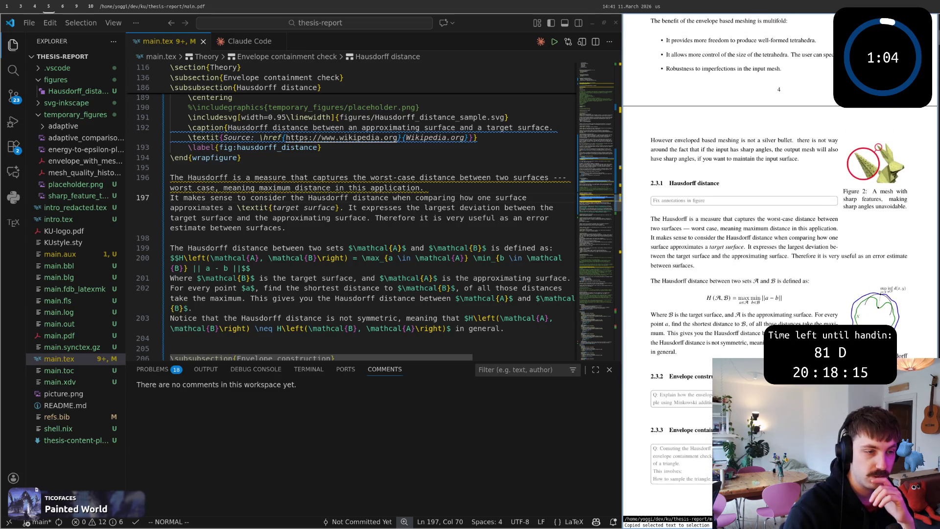
pyautogui.moveTo(684, 359); pyautogui.dragTo(649, 317)
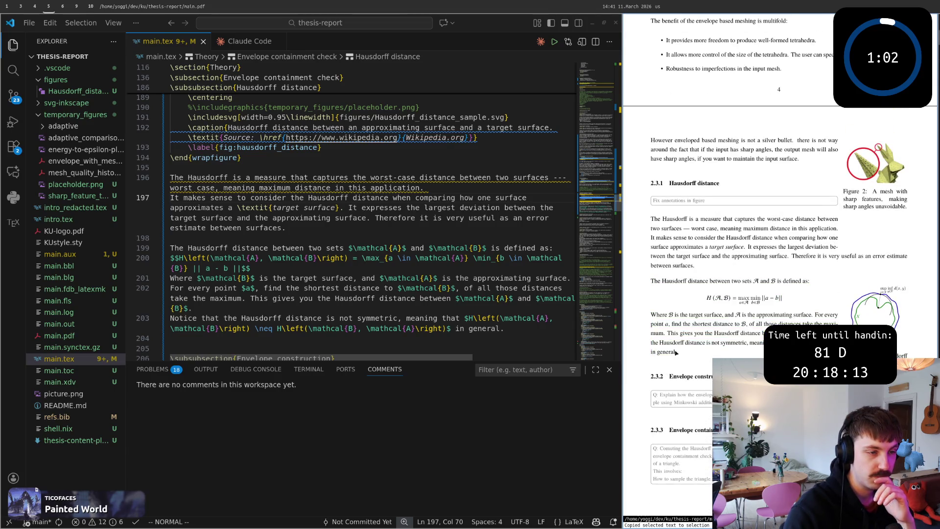
pyautogui.keyDown('ctrl'); pyautogui.click(649, 318); pyautogui.keyUp('ctrl')
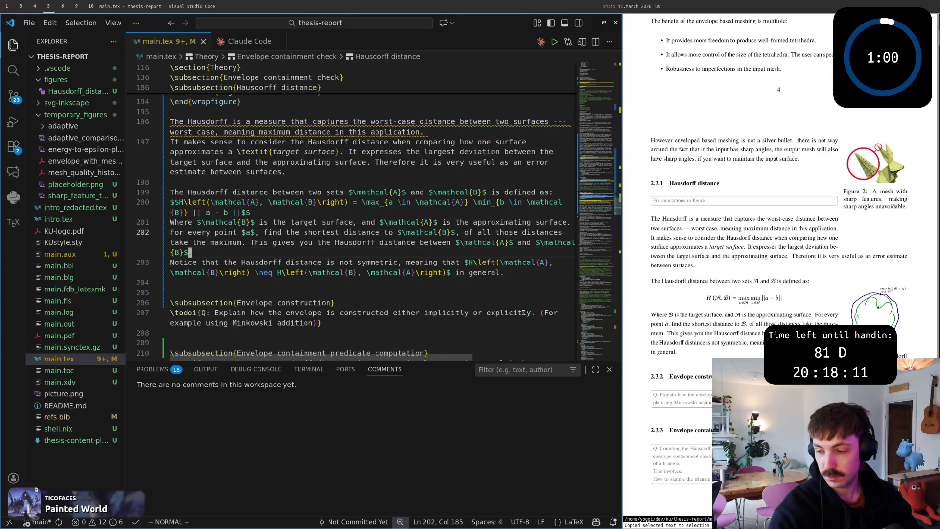